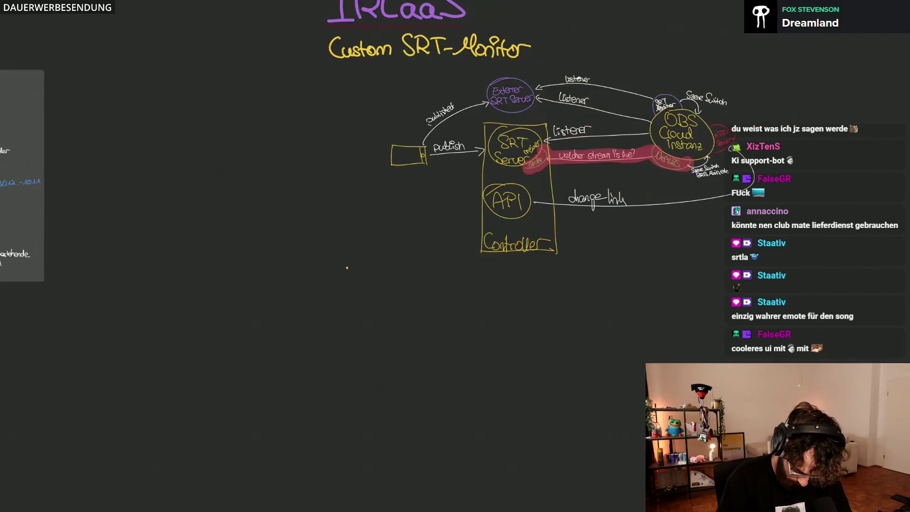
scroll(347, 268, "up", 5)
Handwrite a yellow 'Ideas' heading and place a wide, short empty rectangle card below it.
mouse_move(234, 144)
left_mouse_down()
mouse_move(299, 139)
mouse_move(273, 199)
mouse_move(289, 197)
left_mouse_up()
mouse_move(313, 168)
left_mouse_down()
mouse_move(318, 193)
mouse_move(359, 176)
mouse_move(381, 196)
mouse_move(395, 193)
mouse_move(390, 201)
left_mouse_up()
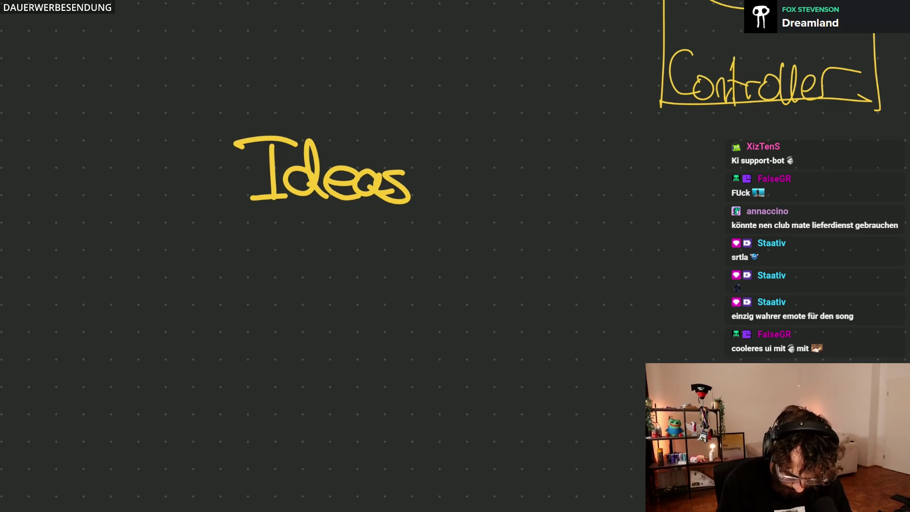
scroll(441, 320, "down", 3)
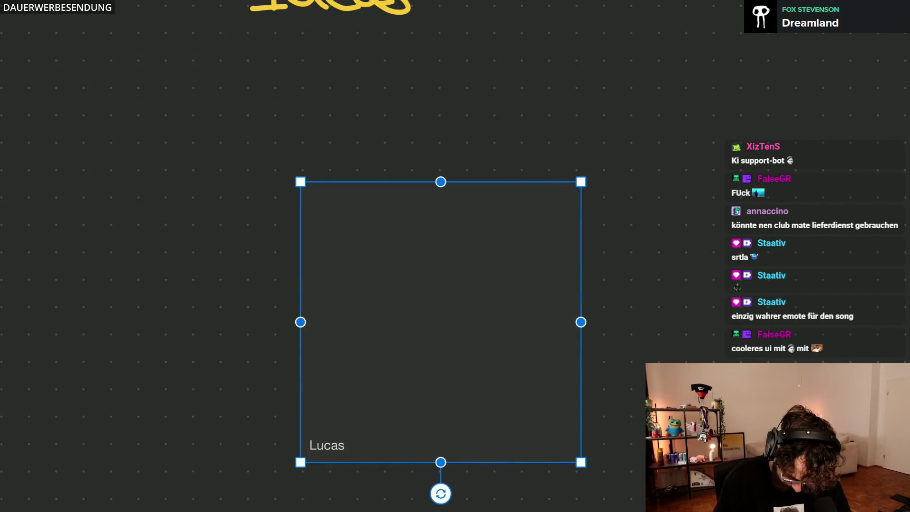
left_click_drag(441, 322, 409, 179)
left_click_drag(409, 320, 408, 164)
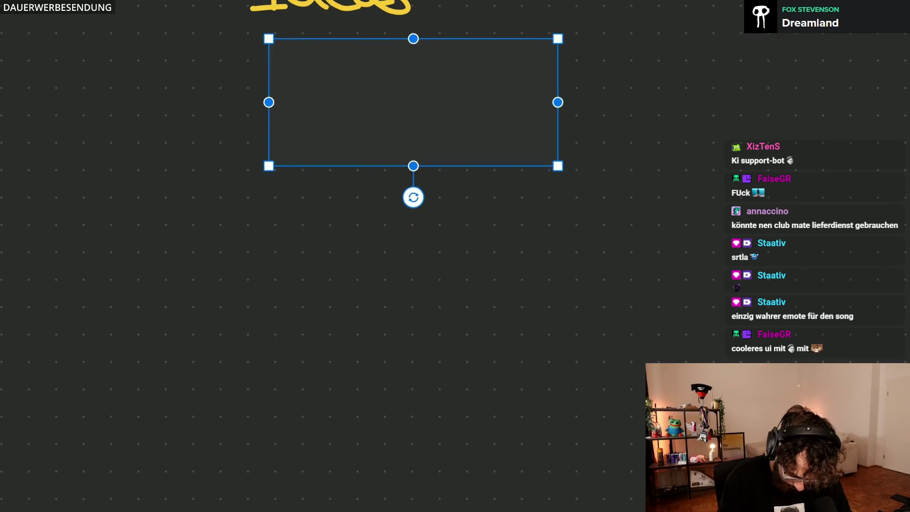
scroll(455, 72, "up", 3)
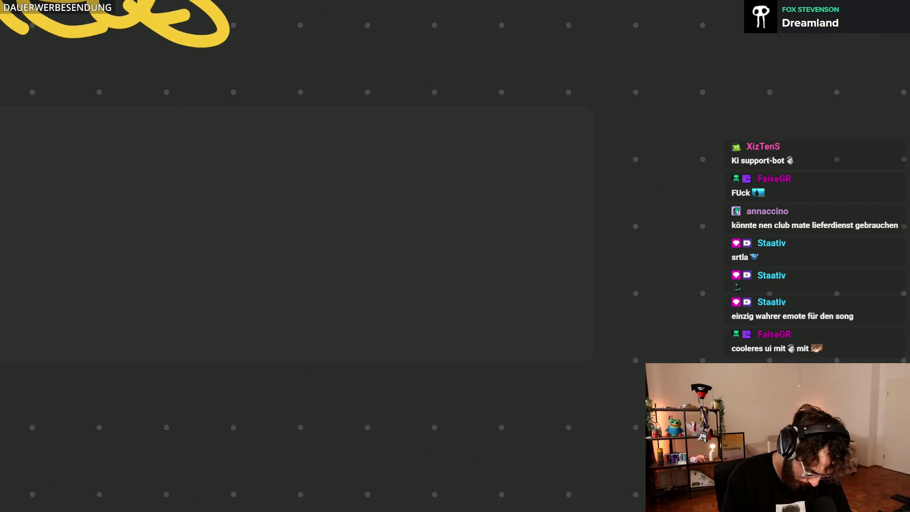
scroll(456, 235, "down", 2)
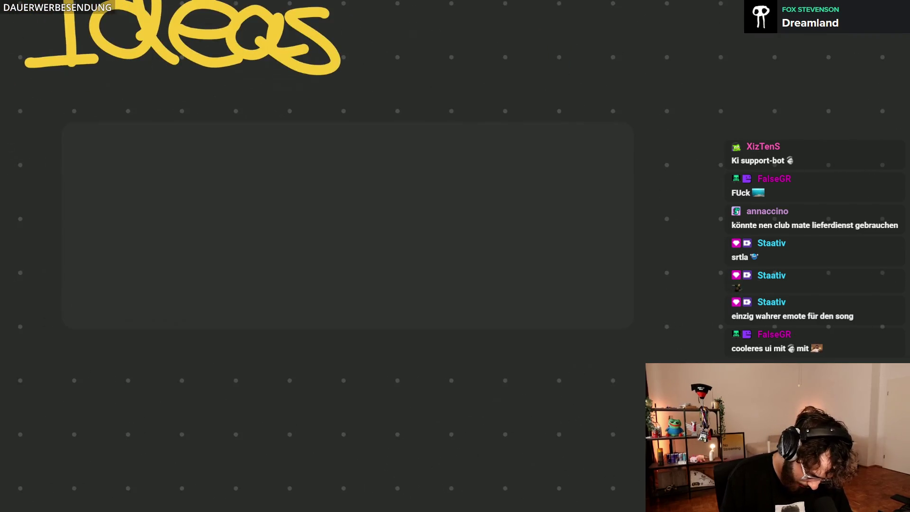
scroll(455, 185, "up", 2)
left_click(456, 184)
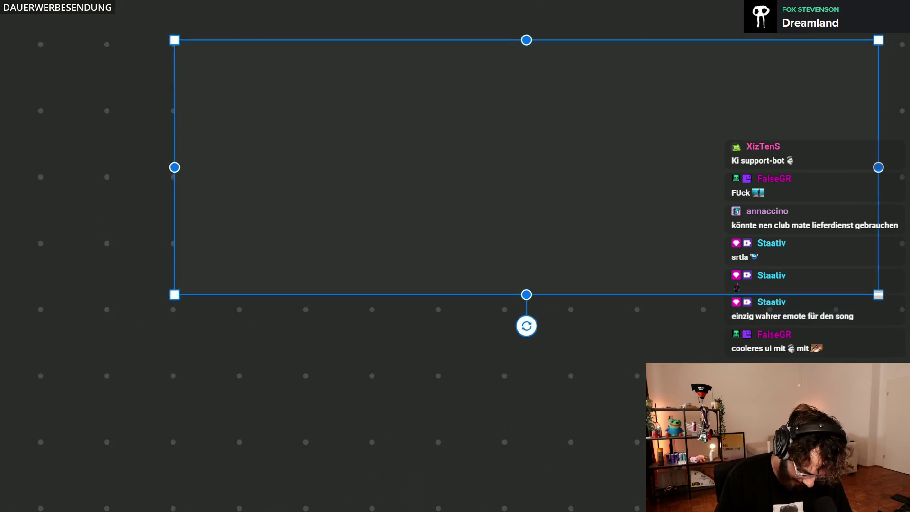
key("Escape")
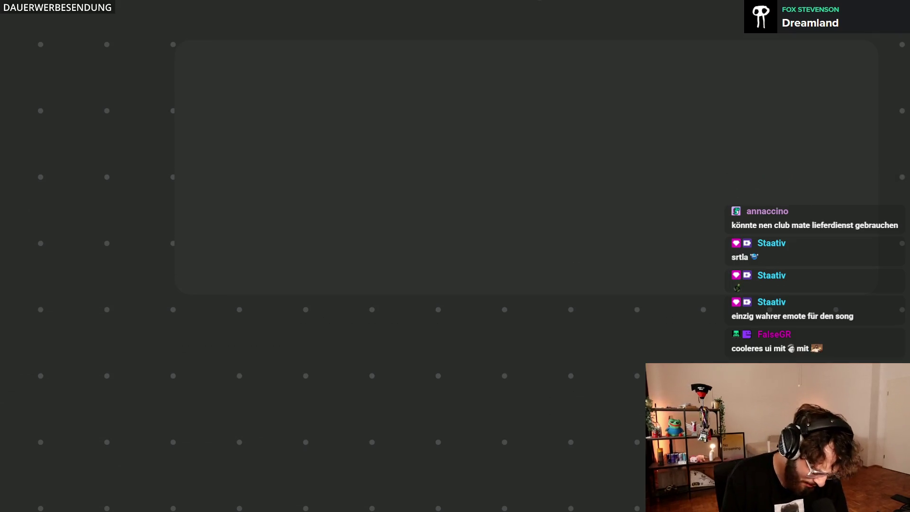
Handwrite the green title 'SRTLA Server' in the card and underline 'SRTLA'.
mouse_move(212, 60)
left_mouse_down()
mouse_move(214, 103)
mouse_move(230, 104)
left_mouse_up()
mouse_move(228, 65)
left_mouse_down()
mouse_move(233, 85)
mouse_move(262, 105)
left_mouse_up()
left_click_drag(263, 64, 293, 102)
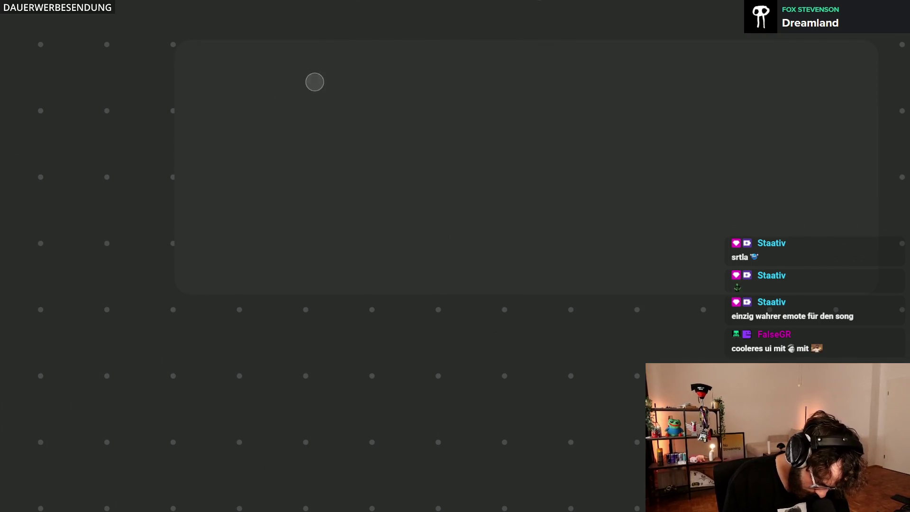
mouse_move(231, 57)
left_mouse_down()
mouse_move(213, 95)
mouse_move(254, 104)
left_mouse_up()
mouse_move(255, 63)
left_mouse_down()
mouse_move(279, 101)
mouse_move(308, 63)
left_mouse_up()
mouse_move(294, 67)
left_mouse_down()
mouse_move(296, 102)
mouse_move(345, 98)
left_mouse_up()
mouse_move(334, 100)
left_mouse_down()
mouse_move(368, 98)
mouse_move(364, 82)
left_mouse_up()
left_click_drag(419, 59, 389, 93)
left_click_drag(415, 80, 441, 95)
mouse_move(444, 94)
left_mouse_down()
mouse_move(454, 70)
mouse_move(495, 69)
mouse_move(516, 94)
mouse_move(526, 70)
left_mouse_up()
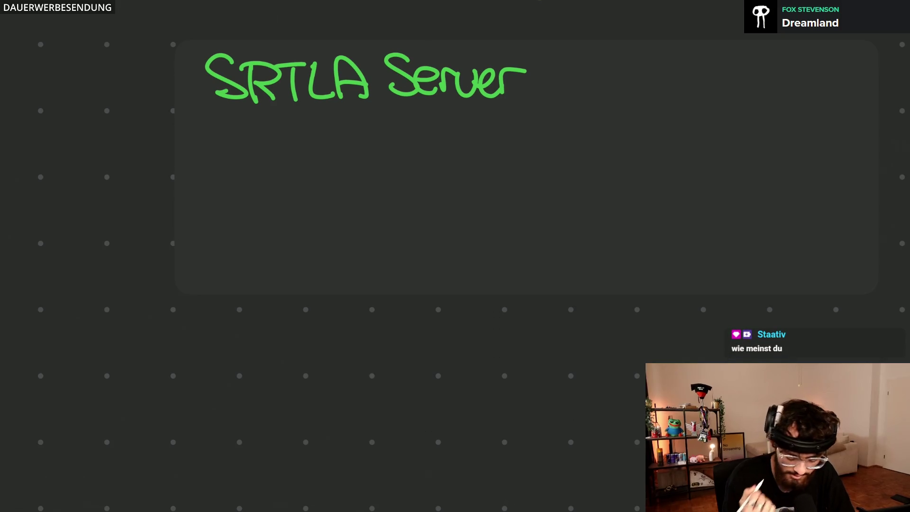
left_click_drag(208, 120, 380, 111)
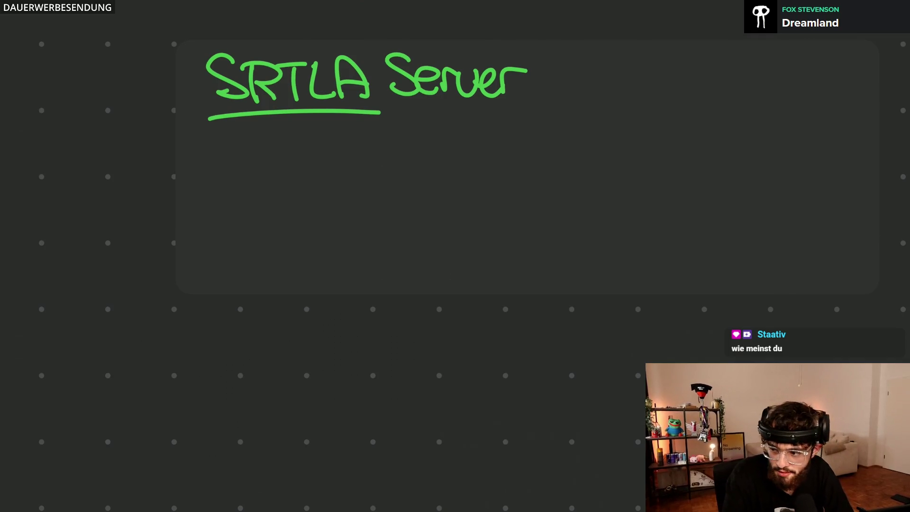
scroll(455, 167, "right", 3)
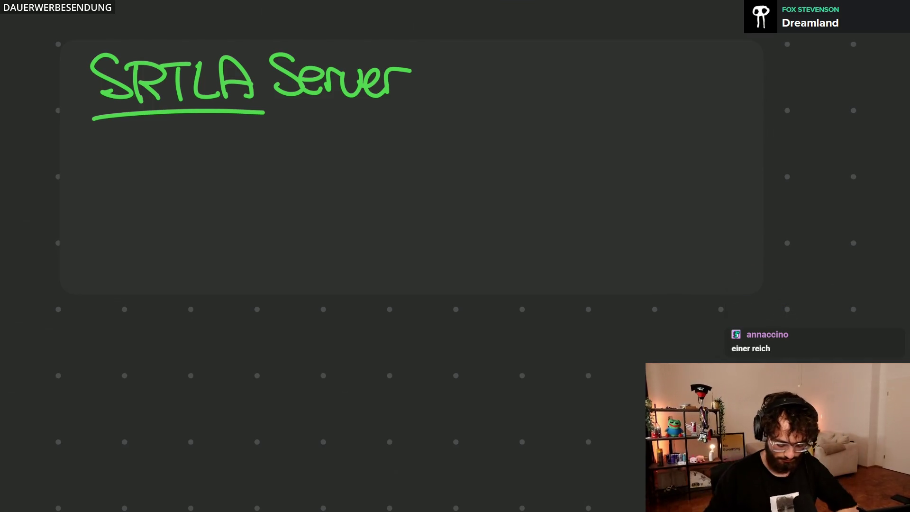
Stretch the SRTLA Server card taller and start a white bullet dash under the title.
left_click_drag(764, 293, 844, 436)
key("Escape")
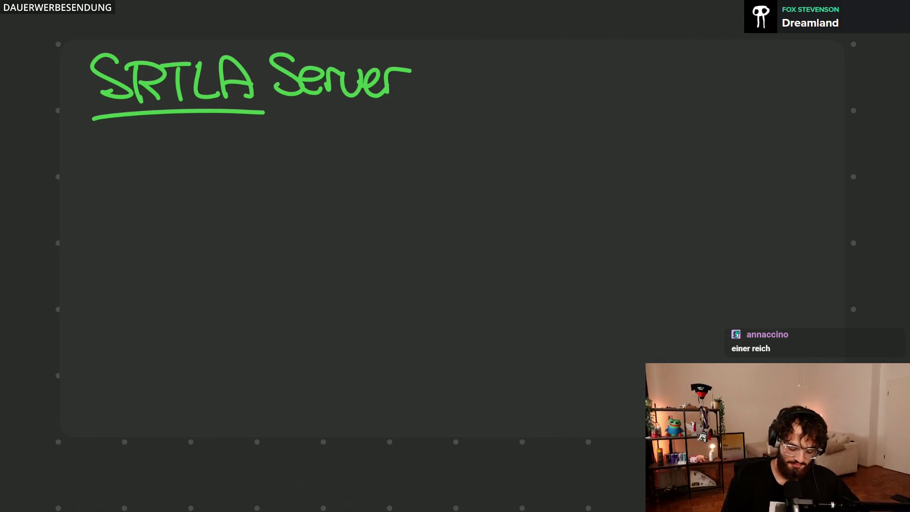
left_click_drag(90, 159, 118, 157)
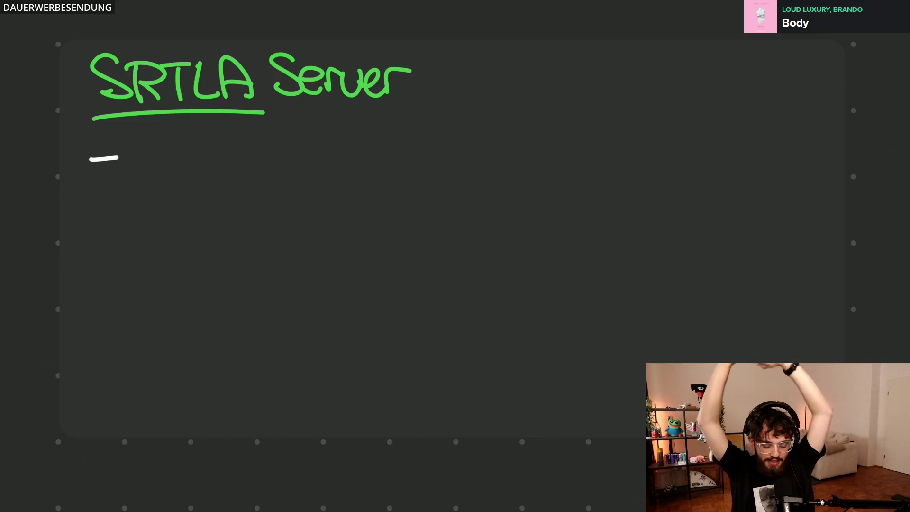
scroll(451, 242, "up", 1)
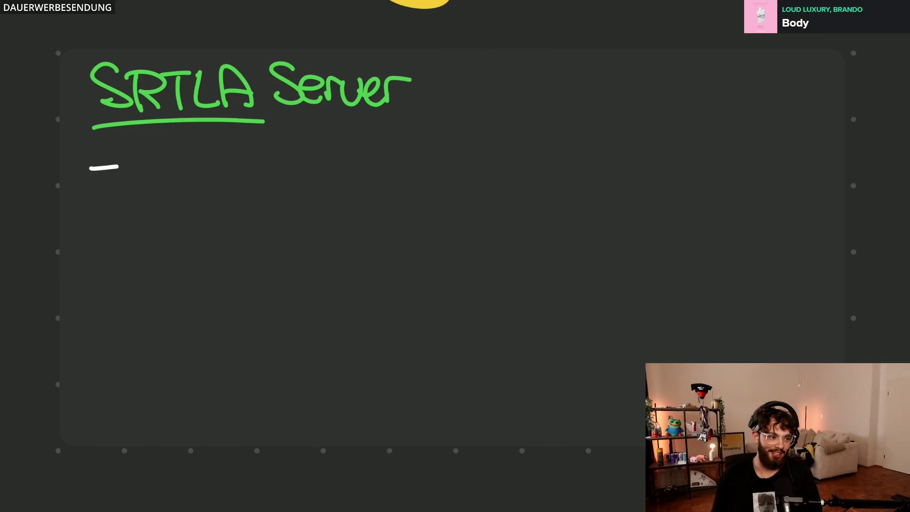
scroll(455, 243, "down", 3)
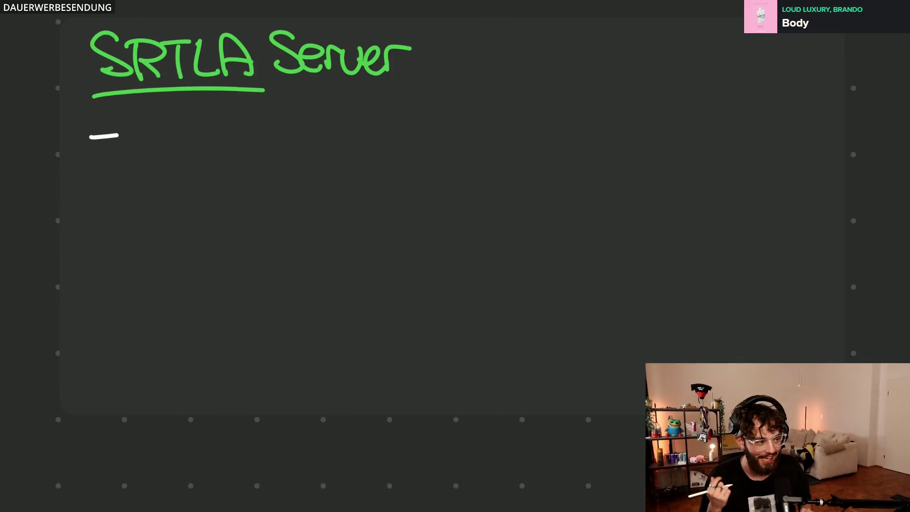
scroll(694, 334, "down", 3)
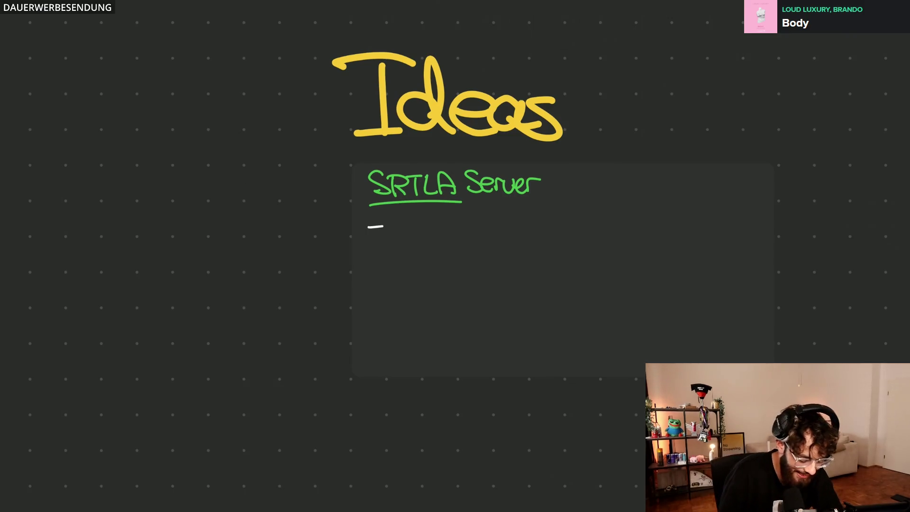
Erase the underline and dash, shrink the SRTLA Server card to its title and duplicate it below.
left_click_drag(398, 217, 463, 203)
left_click(427, 249)
left_click_drag(769, 349, 757, 227)
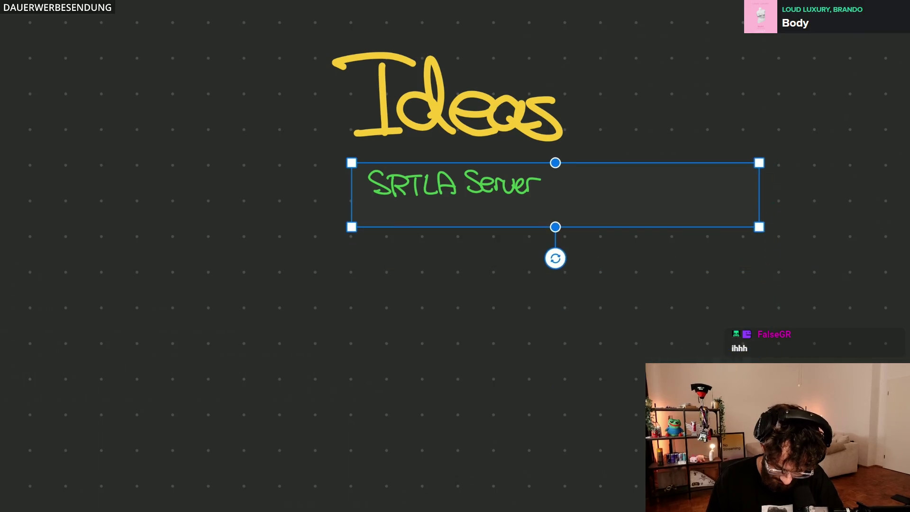
mouse_move(555, 207)
left_mouse_down()
mouse_move(563, 215)
mouse_move(563, 281)
left_mouse_up()
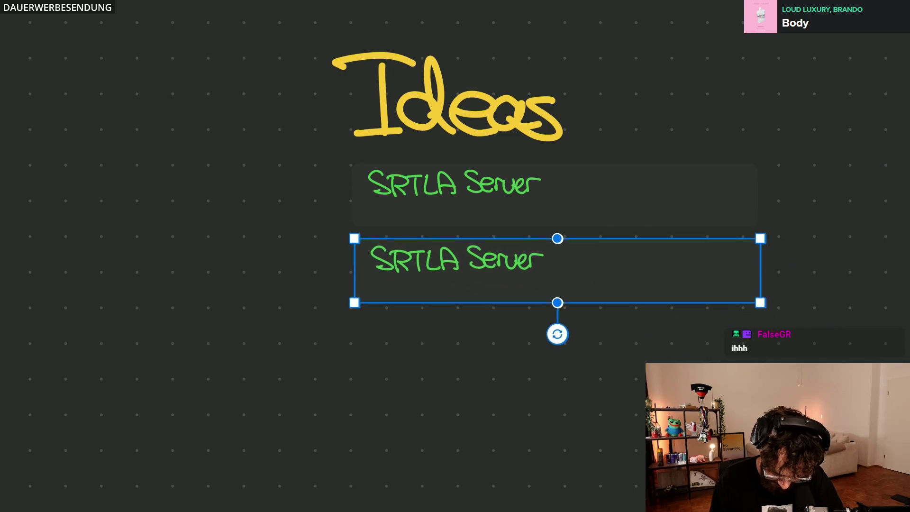
key("Escape")
scroll(482, 317, "up", 5)
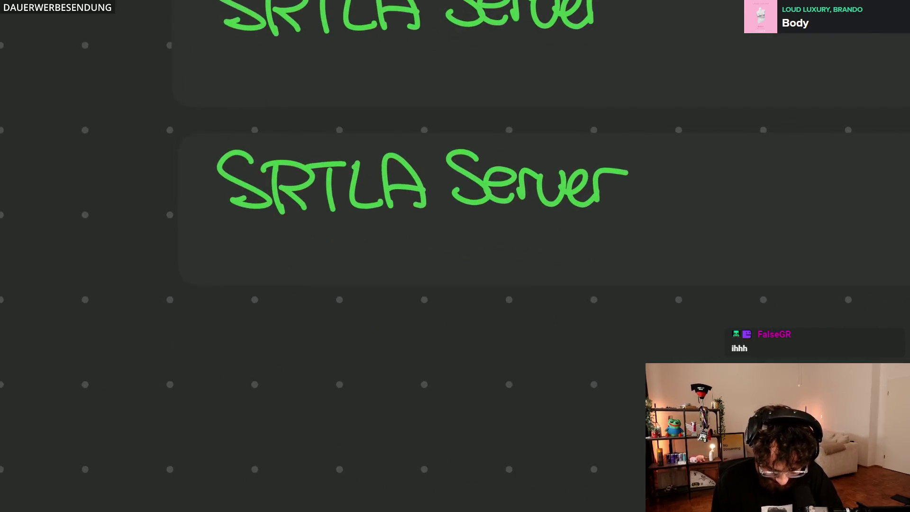
left_click(427, 235)
left_click_drag(427, 235, 425, 233)
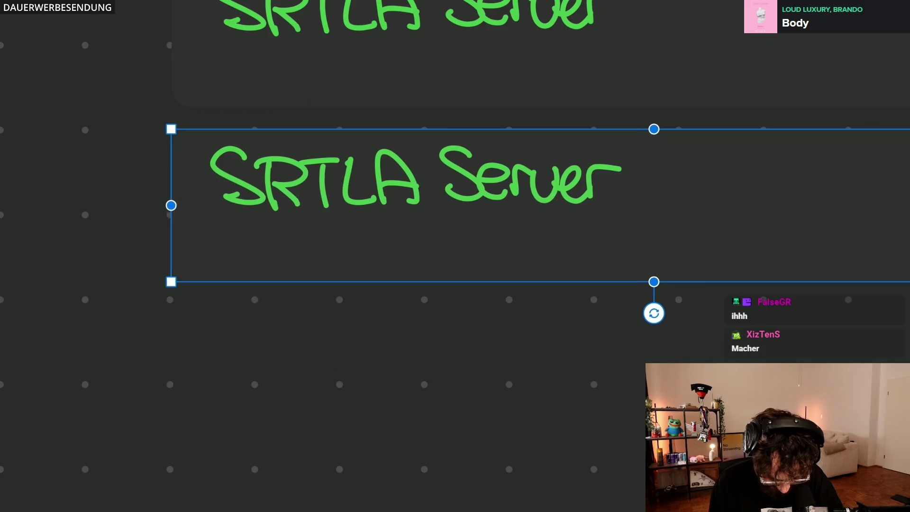
key("Escape")
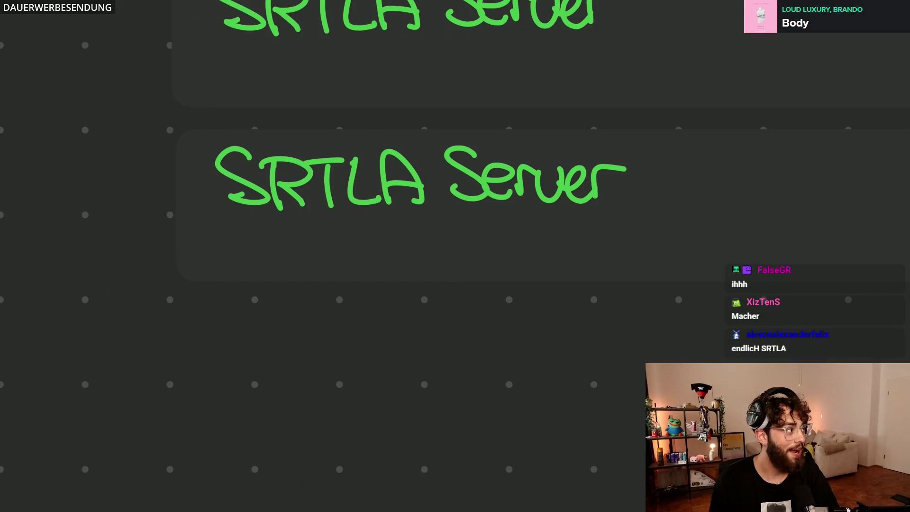
Erase the title from the lower duplicate card and stretch it taller.
left_click(228, 191)
left_click_drag(648, 175, 325, 163)
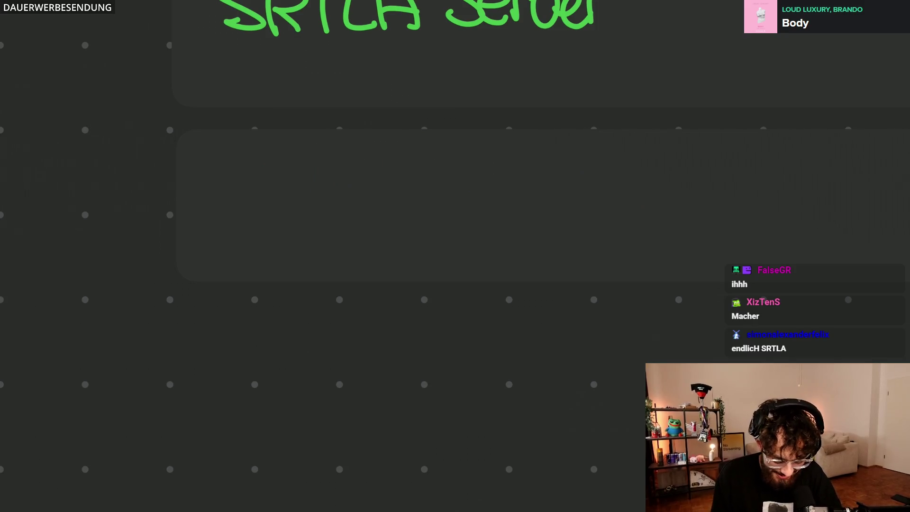
left_click(455, 206)
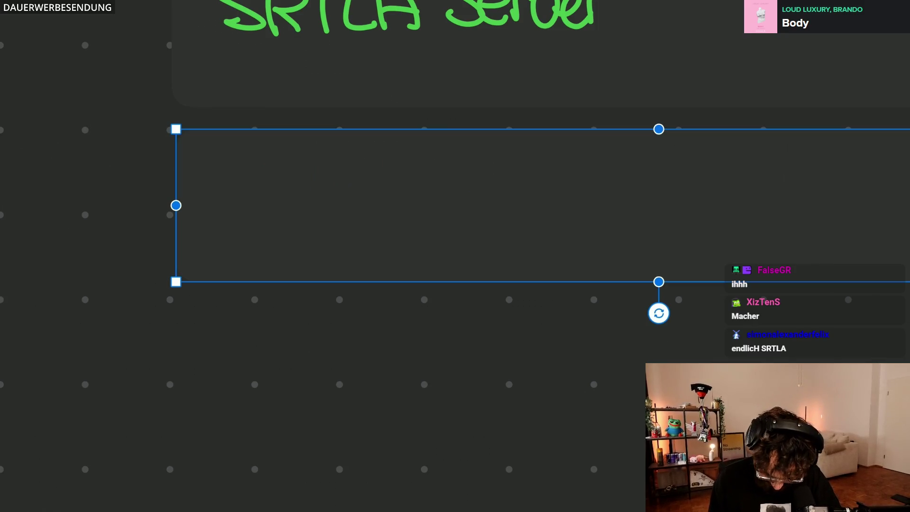
scroll(455, 206, "right", 5)
scroll(455, 206, "right", 3)
scroll(692, 347, "down", 2, "ctrl")
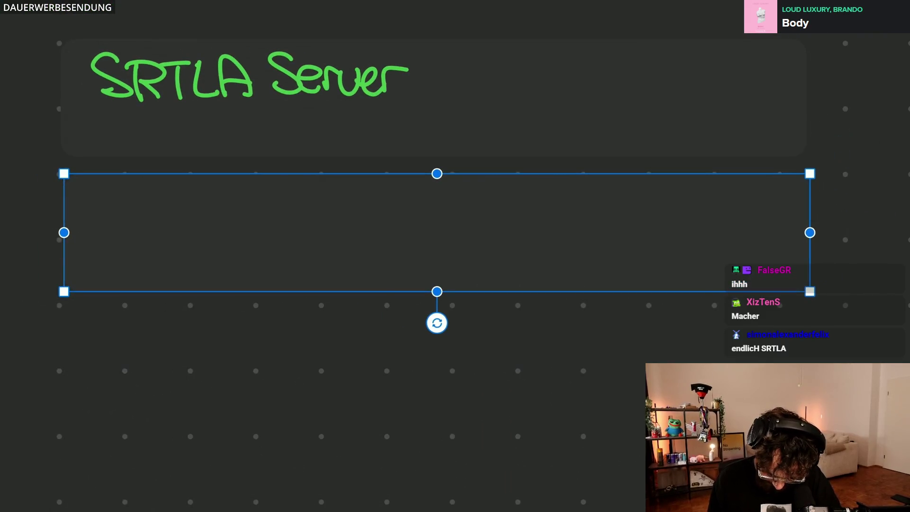
left_click_drag(436, 291, 435, 366)
key("Escape")
scroll(455, 213, "up", 2, "ctrl")
scroll(455, 214, "left", 3)
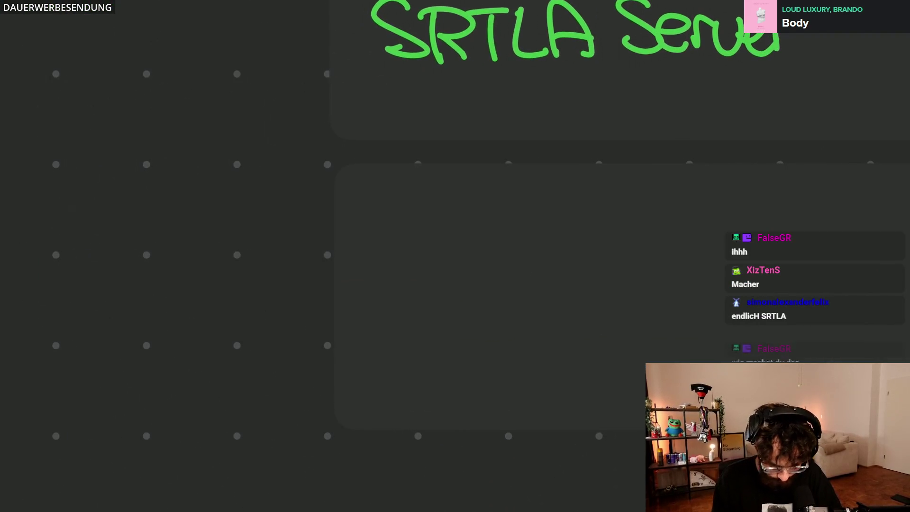
Handwrite the green heading 'Outbound traffic' in the lower card.
mouse_move(365, 186)
left_mouse_down()
mouse_move(377, 181)
mouse_move(430, 226)
left_mouse_up()
left_click_drag(447, 182, 456, 229)
mouse_move(438, 211)
left_mouse_down()
mouse_move(471, 209)
mouse_move(475, 228)
mouse_move(519, 206)
mouse_move(563, 229)
mouse_move(590, 226)
left_mouse_up()
left_click(516, 203)
left_click_drag(603, 174, 610, 229)
left_click_drag(644, 174, 648, 228)
left_click_drag(627, 205, 691, 198)
left_click_drag(711, 202, 722, 226)
mouse_move(748, 177)
left_mouse_down()
mouse_move(729, 248)
mouse_move(754, 250)
left_mouse_up()
left_click(794, 186)
mouse_move(785, 202)
left_mouse_down()
mouse_move(790, 226)
mouse_move(817, 228)
left_mouse_up()
left_click_drag(726, 225, 839, 225)
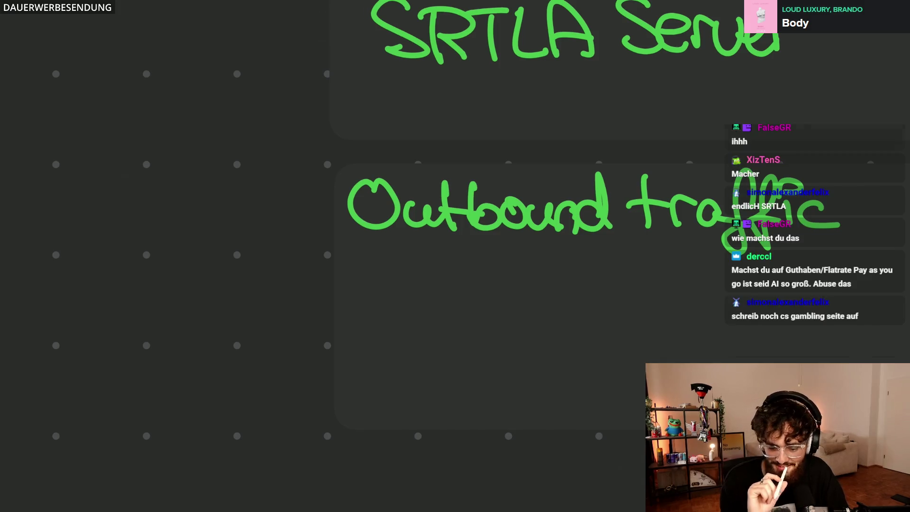
scroll(456, 256, "down", 3)
scroll(455, 256, "right", 4)
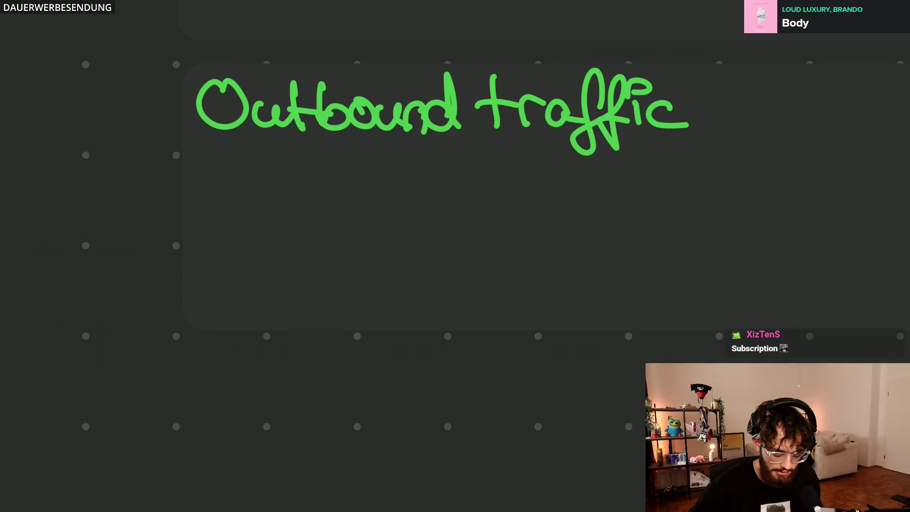
mouse_move(198, 186)
left_mouse_down()
mouse_move(234, 188)
mouse_move(265, 208)
mouse_move(288, 192)
mouse_move(339, 210)
left_mouse_up()
Handwrite the white bullet line 'Feature, das du unlocken musst' under the heading.
left_click_drag(355, 158, 367, 211)
mouse_move(334, 190)
left_mouse_down()
mouse_move(375, 192)
mouse_move(404, 210)
mouse_move(435, 186)
mouse_move(462, 211)
left_mouse_up()
left_click_drag(468, 199, 470, 215)
mouse_move(513, 187)
left_mouse_down()
mouse_move(526, 163)
mouse_move(528, 210)
left_mouse_up()
left_click_drag(559, 181, 562, 211)
left_click_drag(592, 182, 568, 211)
left_click_drag(640, 186, 643, 210)
left_click_drag(644, 161, 649, 210)
mouse_move(661, 179)
left_mouse_down()
mouse_move(661, 195)
mouse_move(698, 186)
left_mouse_up()
scroll(454, 213, "down", 3)
mouse_move(535, 228)
left_mouse_down()
mouse_move(560, 249)
mouse_move(576, 249)
left_mouse_up()
left_click_drag(582, 214, 585, 249)
mouse_move(604, 229)
left_mouse_down()
mouse_move(592, 246)
mouse_move(624, 215)
left_mouse_up()
left_click_drag(624, 249, 642, 242)
left_click_drag(648, 235, 746, 255)
left_click_drag(755, 242, 756, 257)
left_click_drag(771, 228, 771, 260)
left_click_drag(764, 245, 782, 246)
Continue the bullet with 'pro Subscription (Metered)' and drag a copy of the SRTLA Server card below.
left_click_drag(265, 272, 267, 292)
left_click_drag(261, 270, 269, 284)
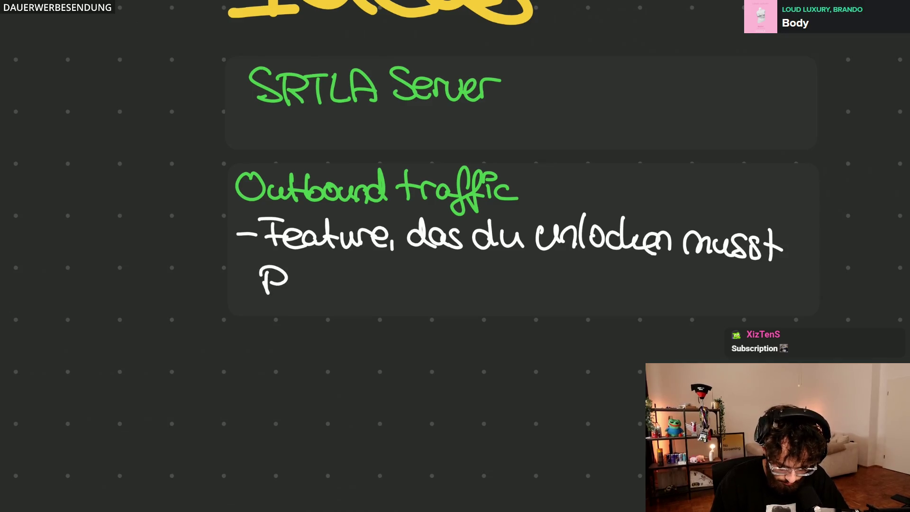
left_click_drag(324, 272, 344, 289)
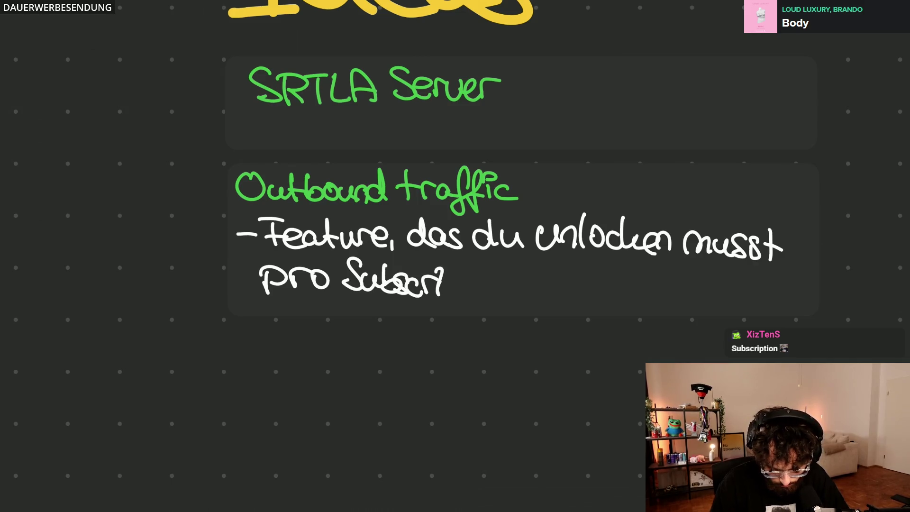
left_click_drag(436, 272, 452, 300)
left_click_drag(471, 265, 472, 290)
left_click_drag(467, 278, 494, 289)
left_click_drag(503, 275, 522, 297)
mouse_move(549, 260)
left_mouse_down()
mouse_move(542, 299)
mouse_move(621, 295)
left_mouse_up()
left_click_drag(633, 278, 658, 287)
mouse_move(661, 286)
left_mouse_down()
mouse_move(675, 293)
mouse_move(696, 258)
mouse_move(706, 297)
left_mouse_up()
left_click(523, 102)
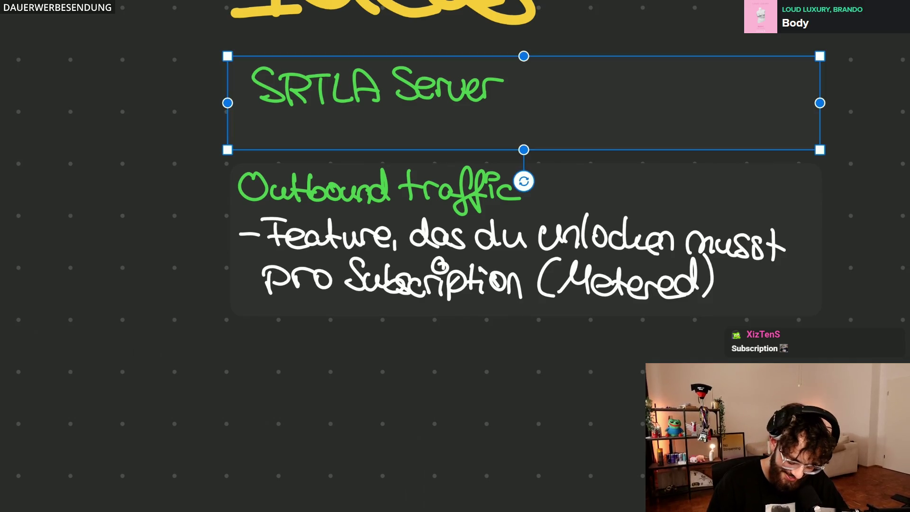
mouse_move(524, 102)
left_mouse_down()
mouse_move(532, 112)
mouse_move(492, 443)
mouse_move(528, 374)
left_mouse_up()
Align the copied card under Outbound traffic, erase its 'SRTLA Server' text and start a green E.
key("Escape")
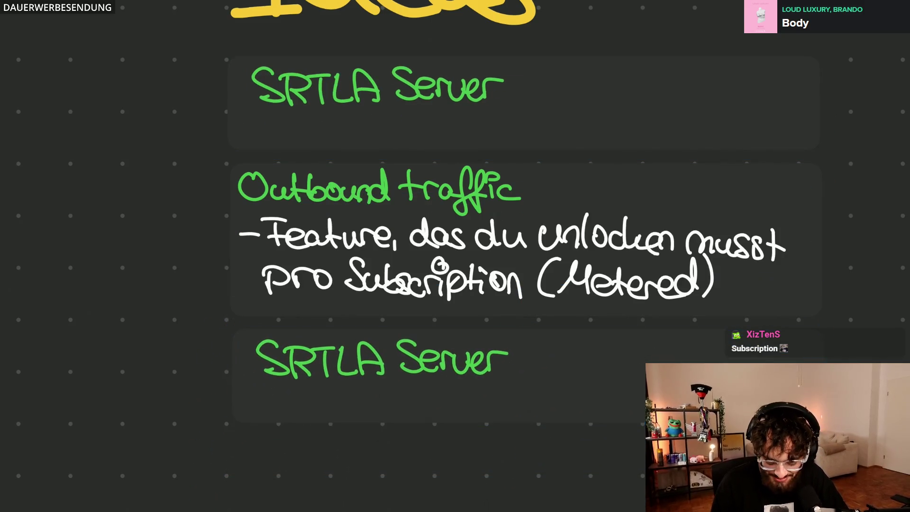
mouse_move(527, 375)
left_mouse_down()
mouse_move(536, 358)
mouse_move(525, 366)
mouse_move(531, 373)
left_mouse_up()
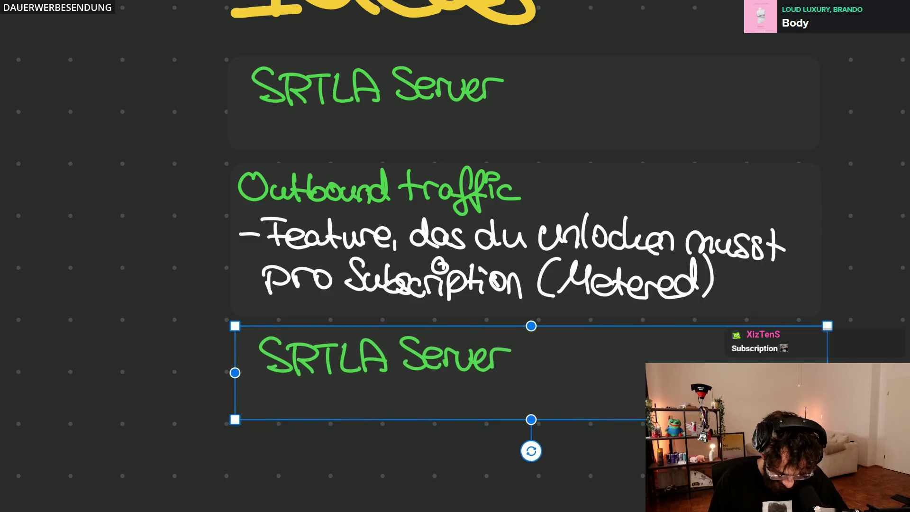
key("Escape")
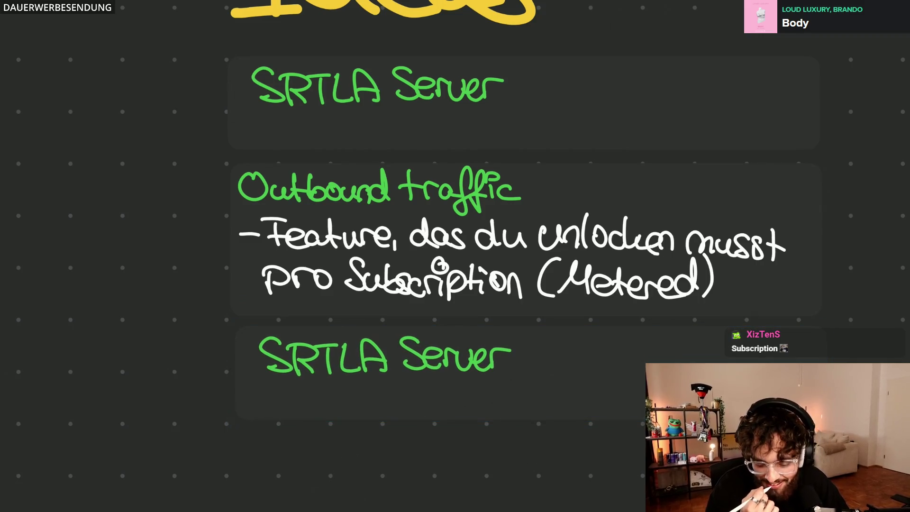
left_click_drag(313, 346, 338, 345)
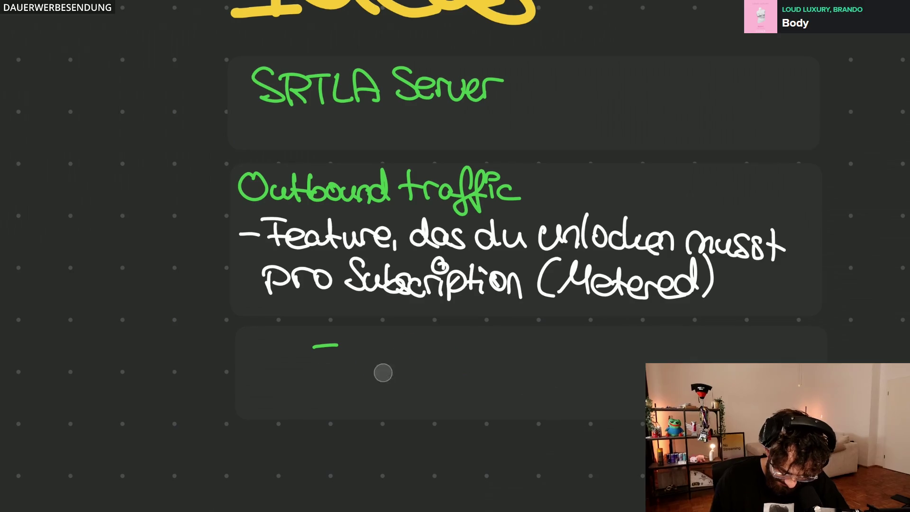
key("ctrl+z")
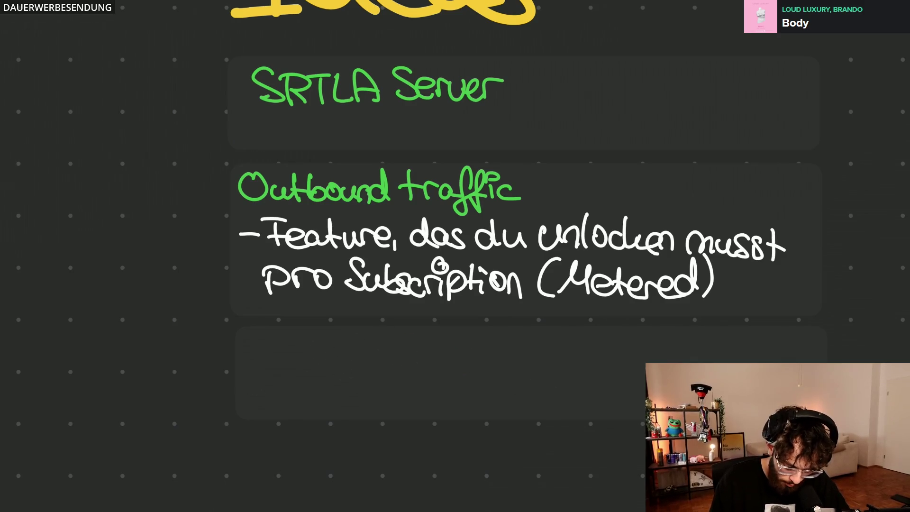
mouse_move(184, 168)
left_mouse_down()
mouse_move(204, 205)
mouse_move(222, 170)
left_mouse_up()
Handwrite 'E-Mails bei Server Duration' in green in the empty card.
mouse_move(186, 186)
left_mouse_down()
mouse_move(248, 184)
mouse_move(287, 204)
mouse_move(323, 203)
left_mouse_up()
left_click_drag(313, 160, 340, 202)
mouse_move(384, 160)
left_mouse_down()
mouse_move(410, 192)
mouse_move(438, 187)
left_mouse_up()
mouse_move(489, 158)
left_mouse_down()
mouse_move(463, 198)
mouse_move(519, 199)
mouse_move(555, 177)
mouse_move(590, 175)
mouse_move(610, 199)
left_mouse_up()
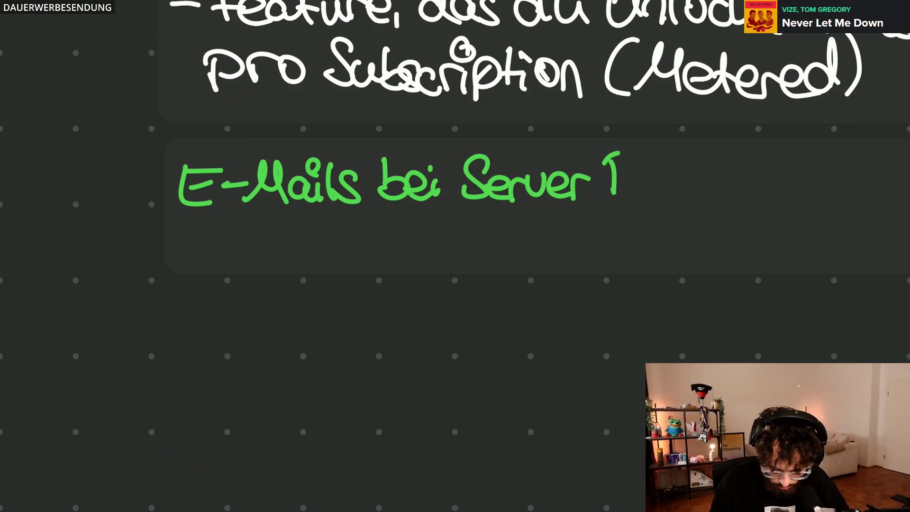
left_click_drag(610, 155, 614, 201)
mouse_move(650, 176)
left_mouse_down()
mouse_move(671, 201)
mouse_move(690, 173)
mouse_move(711, 200)
left_mouse_up()
mouse_move(725, 158)
left_mouse_down()
mouse_move(727, 199)
mouse_move(740, 170)
left_mouse_up()
mouse_move(745, 178)
left_mouse_down()
mouse_move(746, 197)
mouse_move(791, 198)
left_mouse_up()
scroll(456, 142, "right", 5)
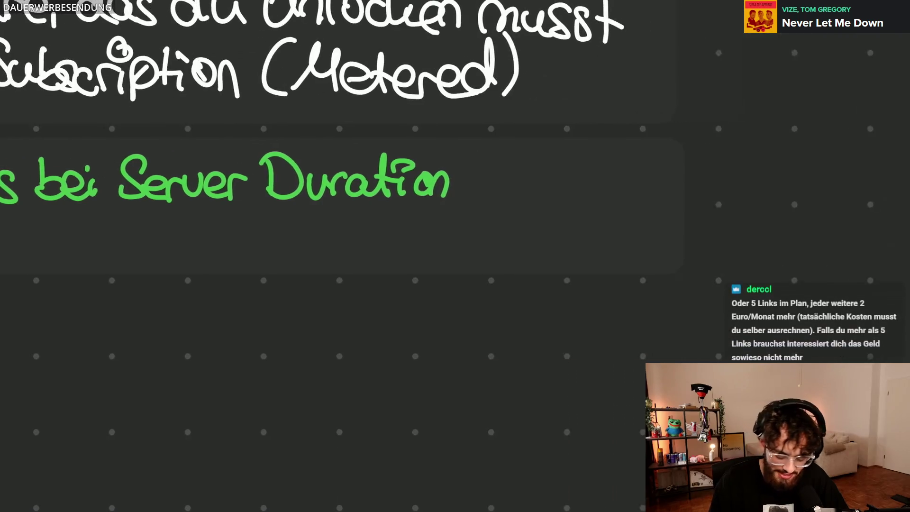
scroll(455, 142, "right", 1)
scroll(455, 143, "left", 2)
Make the E-Mails card taller and finish the line with 'alle 8h'.
left_click(367, 228)
left_click_drag(368, 275, 368, 349)
key("Escape")
left_click_drag(606, 178, 610, 200)
mouse_move(602, 196)
left_mouse_down()
mouse_move(623, 154)
mouse_move(638, 158)
mouse_move(660, 194)
left_mouse_up()
left_click_drag(700, 161, 730, 196)
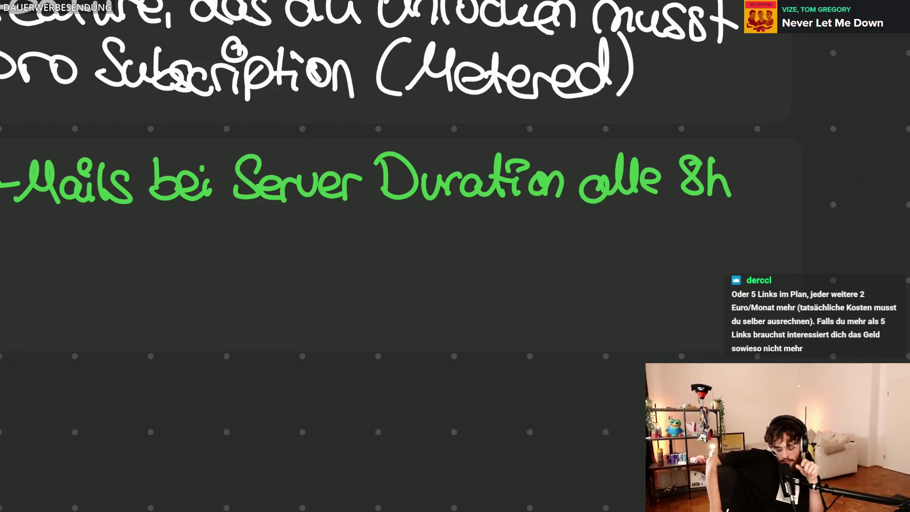
scroll(546, 288, "down", 5)
left_click(491, 214)
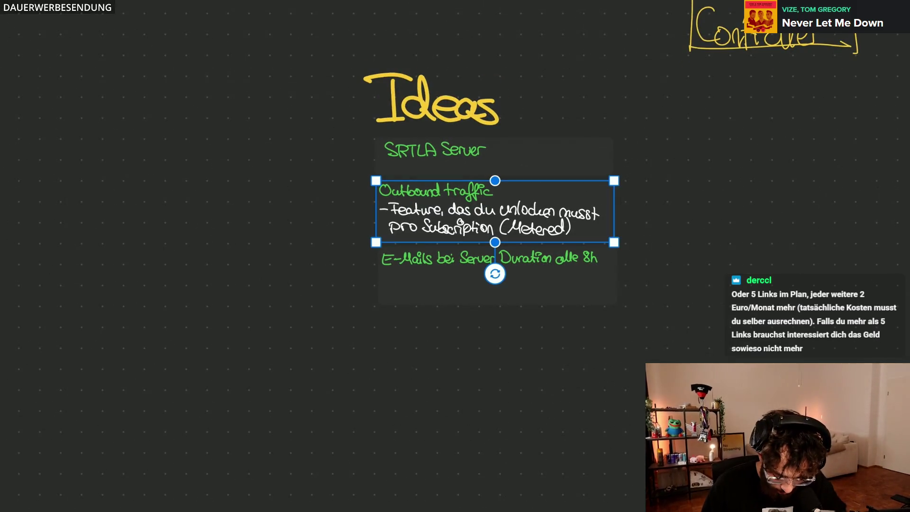
Copy the Outbound traffic card to the right, erase its handwriting, then delete the empty copy.
left_click_drag(491, 213, 500, 223)
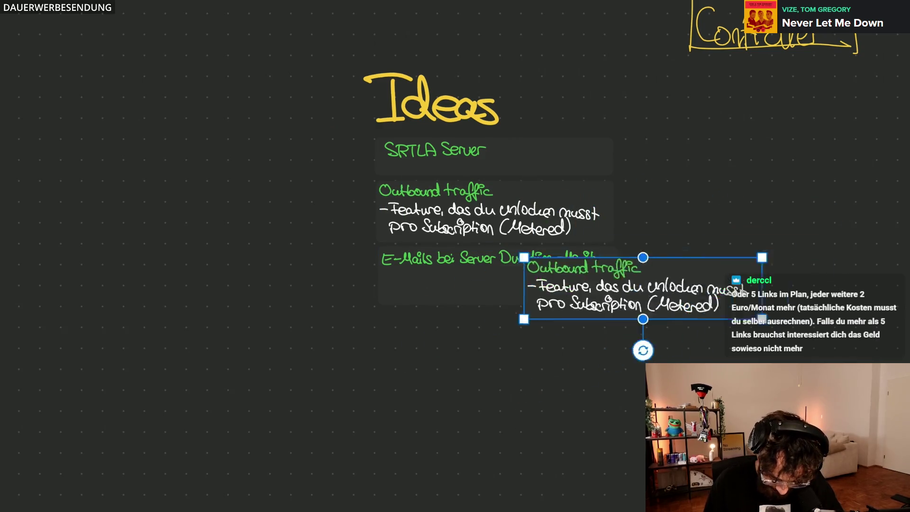
left_click_drag(497, 221, 736, 215)
scroll(776, 206, "up", 2)
scroll(775, 206, "up", 3)
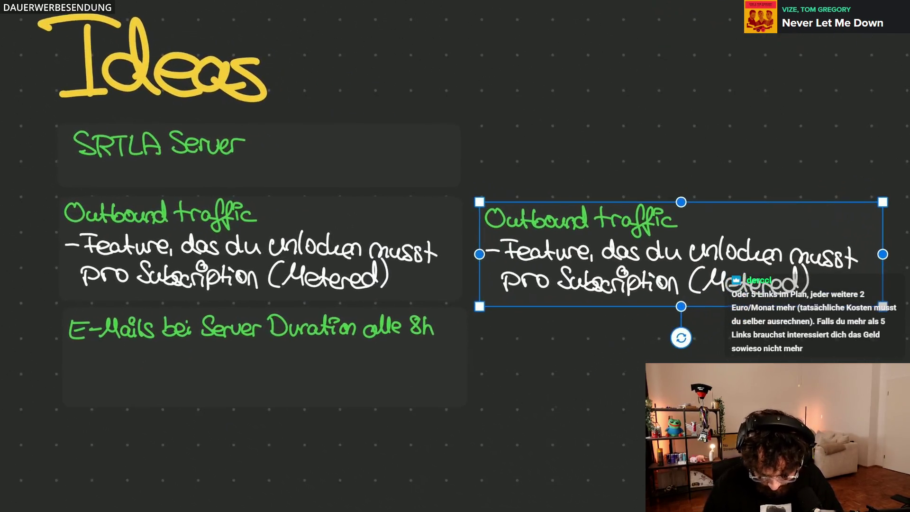
scroll(776, 206, "up", 3)
scroll(671, 306, "up", 1)
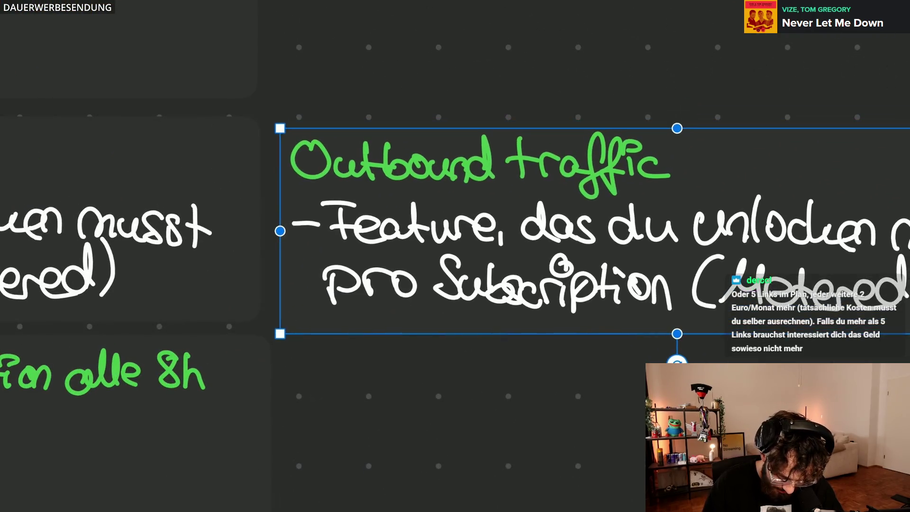
key("Escape")
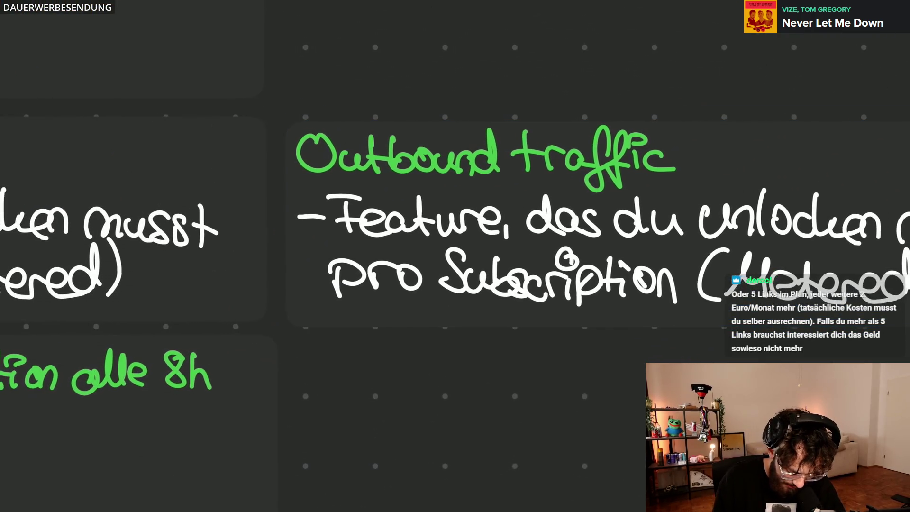
left_click_drag(313, 153, 683, 163)
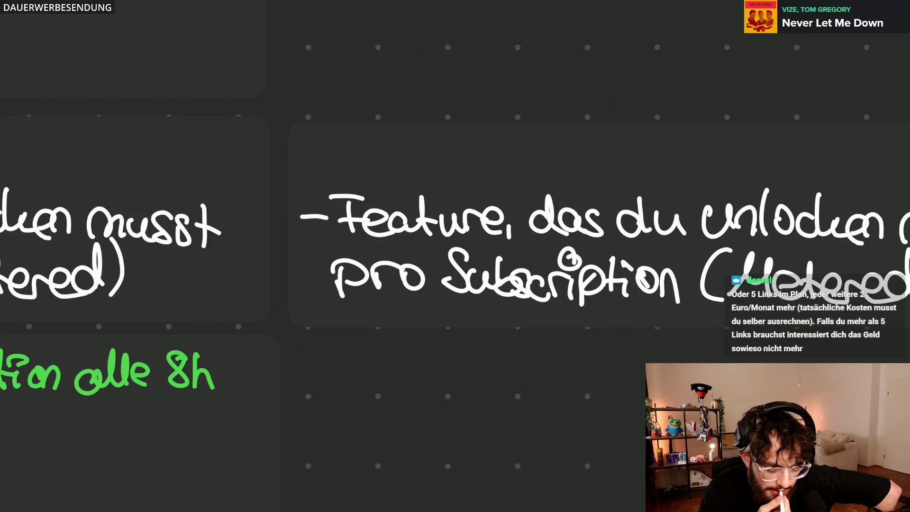
scroll(731, 292, "down", 3)
scroll(730, 293, "down", 2)
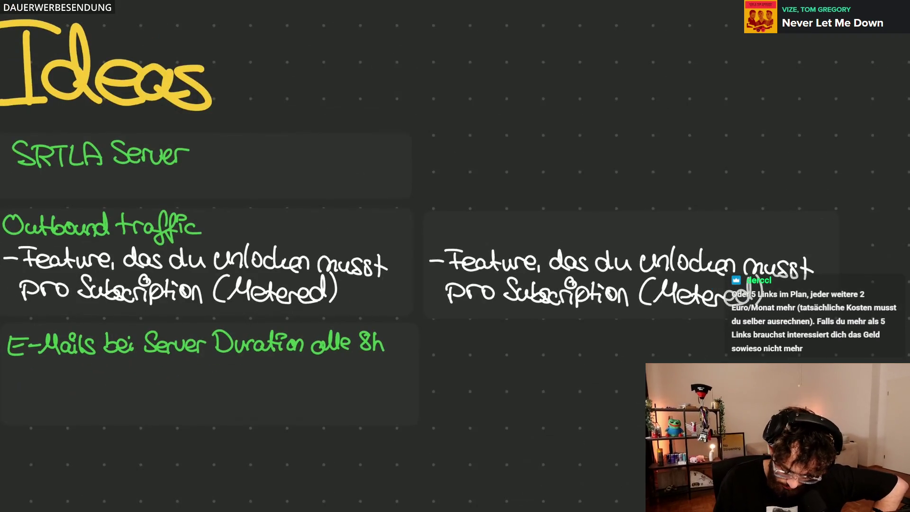
left_click_drag(741, 290, 562, 284)
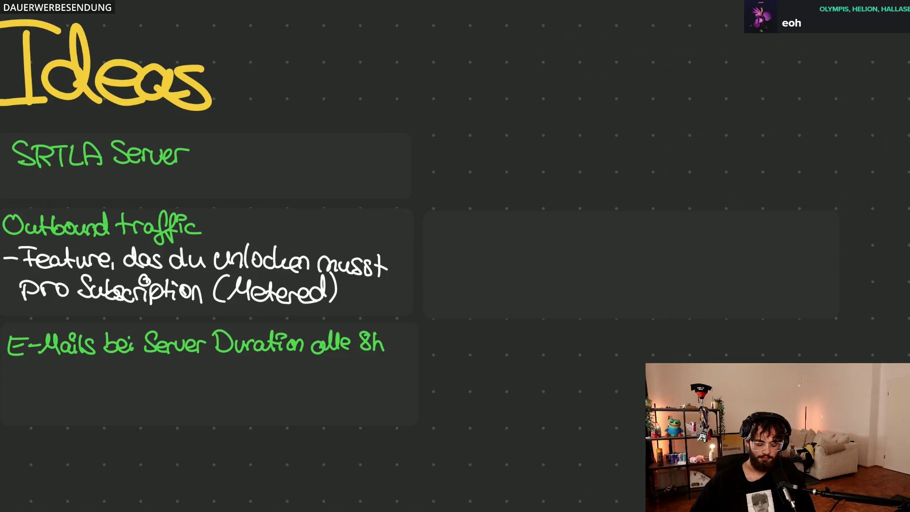
left_click(630, 264)
key("Delete")
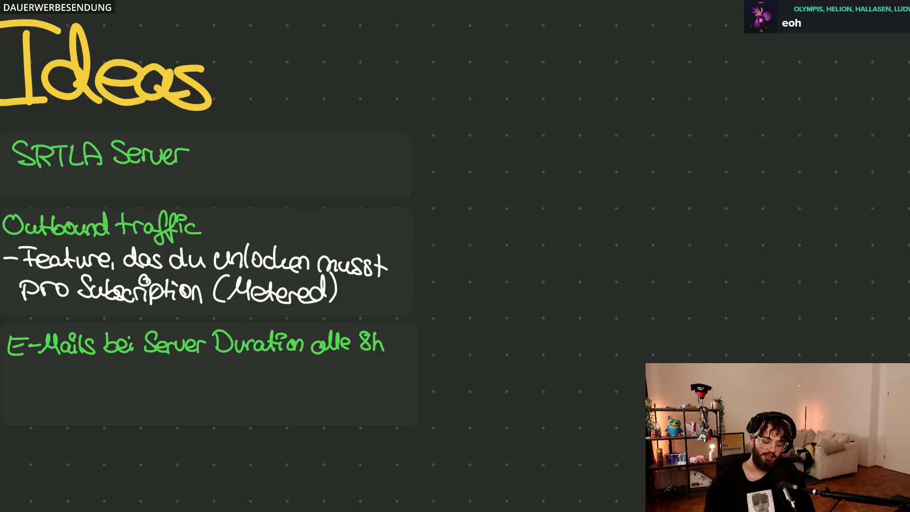
scroll(732, 370, "down", 3)
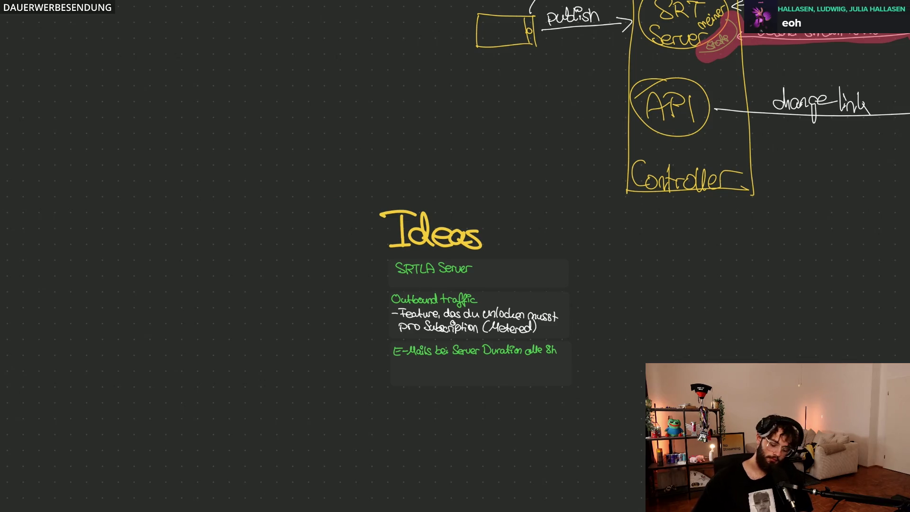
scroll(513, 285, "up", 5)
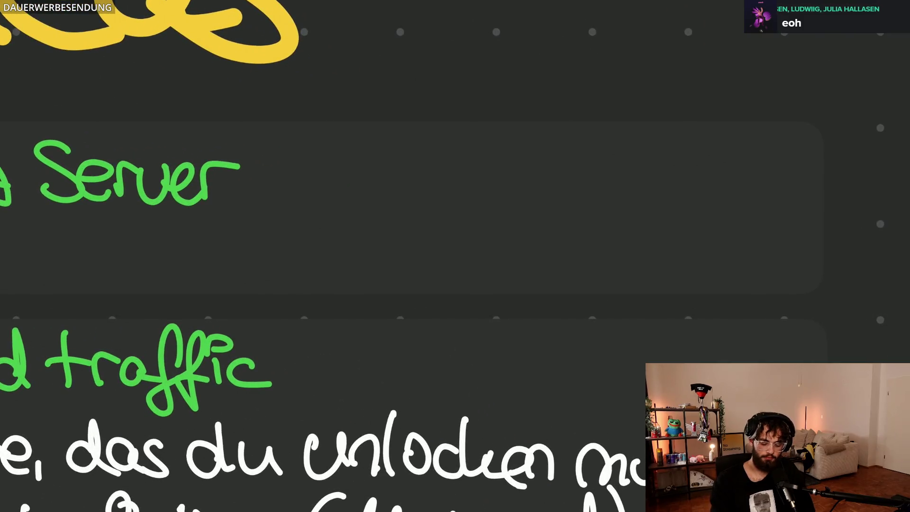
scroll(455, 284, "down", 2)
scroll(455, 285, "down", 2)
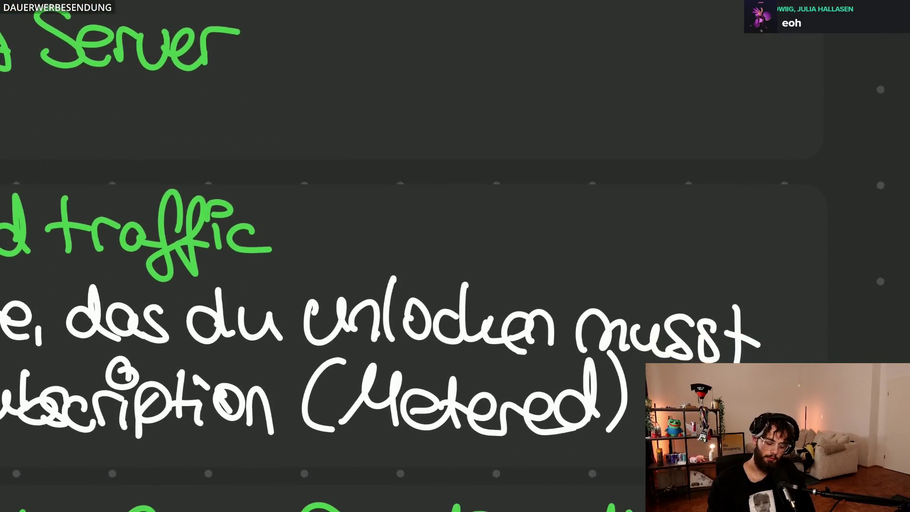
Handwrite the green addition '(SRT fetched)' after 'Outbound traffic'.
left_click_drag(311, 196, 311, 265)
mouse_move(341, 208)
left_mouse_down()
mouse_move(317, 261)
mouse_move(380, 253)
left_mouse_up()
left_click_drag(381, 212, 418, 208)
left_click_drag(407, 218, 411, 259)
mouse_move(473, 210)
left_mouse_down()
mouse_move(439, 274)
mouse_move(490, 265)
left_mouse_up()
mouse_move(506, 217)
left_mouse_down()
mouse_move(508, 264)
mouse_move(527, 241)
left_mouse_up()
left_click_drag(547, 241, 547, 268)
mouse_move(540, 220)
left_mouse_down()
mouse_move(574, 266)
mouse_move(643, 266)
left_mouse_up()
left_click_drag(648, 213, 651, 274)
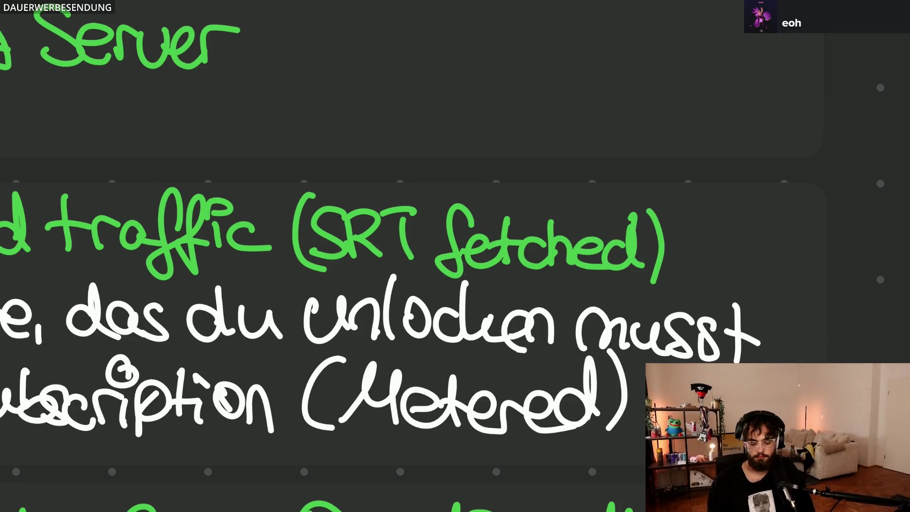
scroll(653, 312, "down", 5)
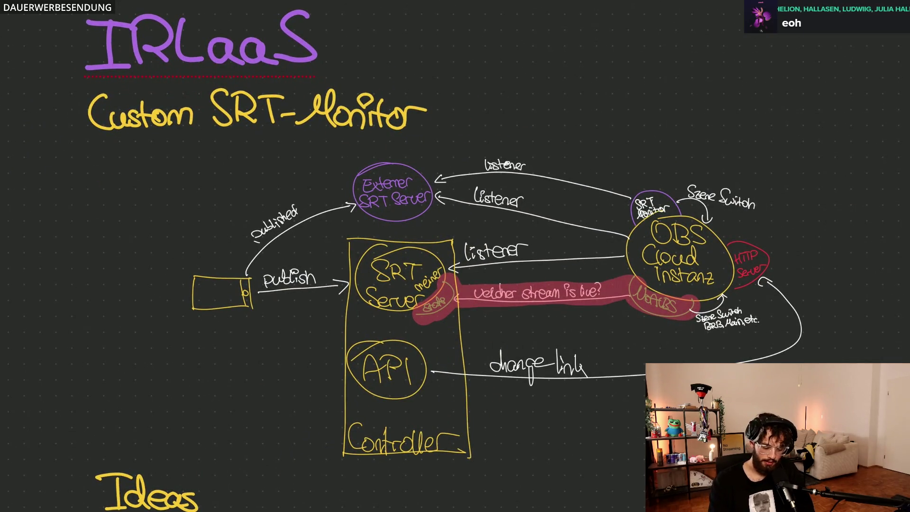
scroll(455, 256, "down", 2)
left_click_drag(359, 205, 294, 330)
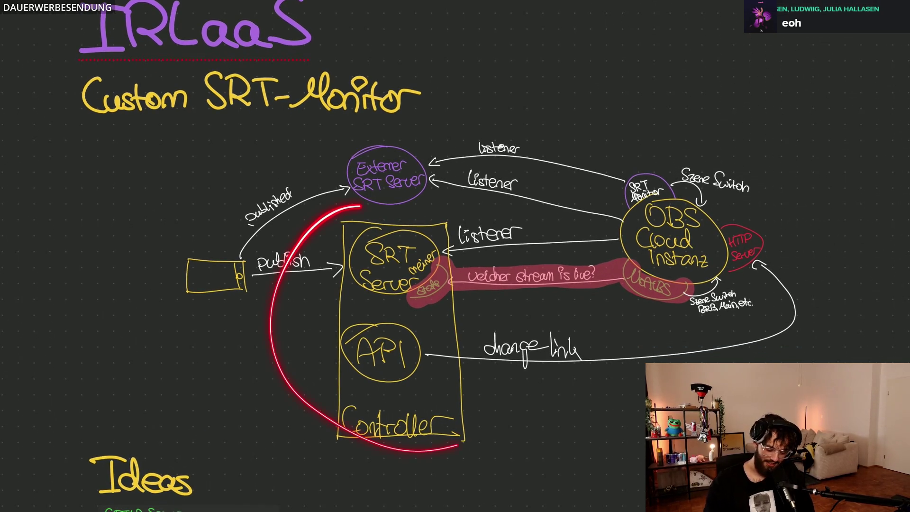
left_click_drag(321, 220, 287, 216)
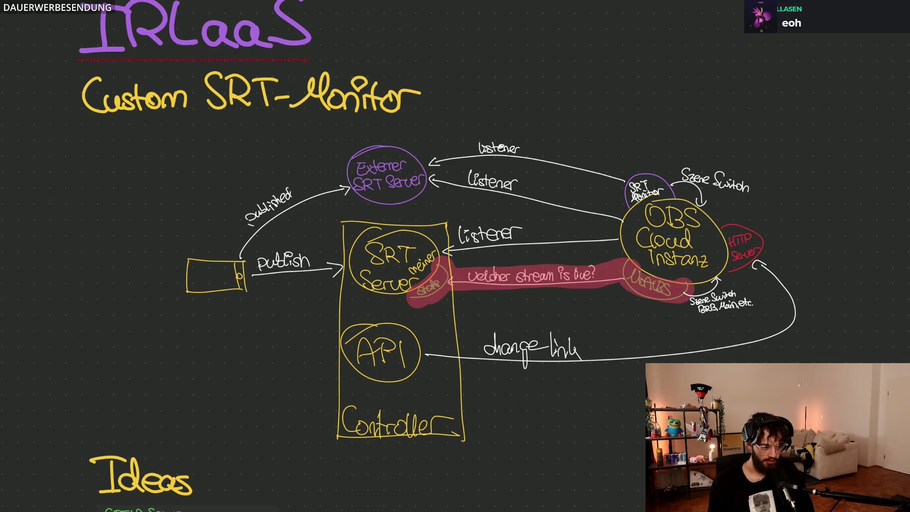
left_click_drag(411, 115, 522, 434)
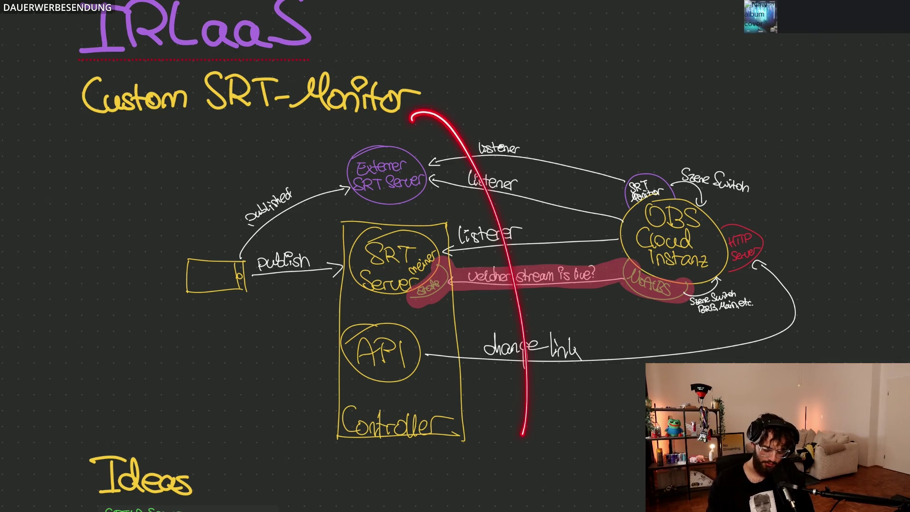
left_click_drag(626, 68, 643, 390)
left_click_drag(686, 71, 850, 358)
left_click_drag(704, 66, 643, 331)
mouse_move(818, 334)
left_mouse_down()
mouse_move(570, 285)
mouse_move(732, 216)
left_mouse_up()
mouse_move(740, 61)
left_mouse_down()
mouse_move(618, 314)
mouse_move(704, 362)
left_mouse_up()
mouse_move(715, 259)
left_mouse_down()
mouse_move(547, 96)
mouse_move(686, 278)
mouse_move(661, 352)
mouse_move(775, 327)
left_mouse_up()
mouse_move(420, 217)
left_mouse_down()
mouse_move(323, 285)
mouse_move(458, 235)
left_mouse_up()
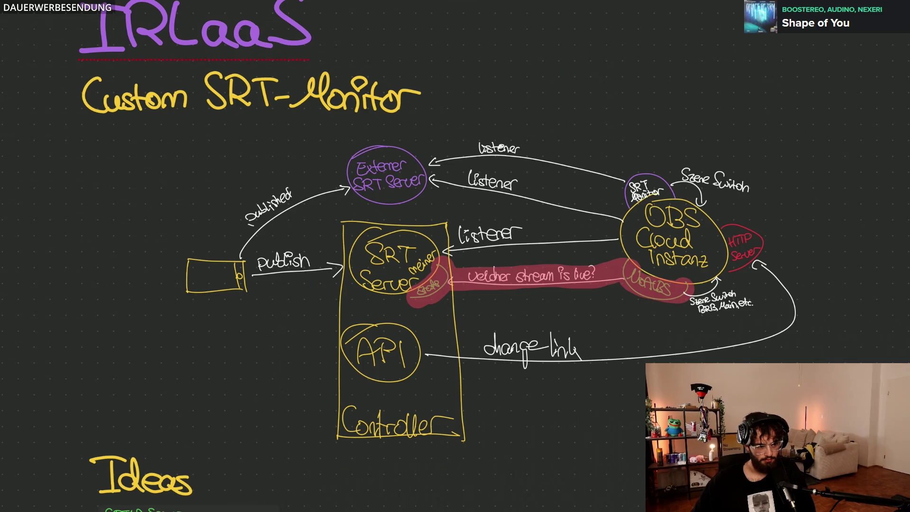
mouse_move(132, 437)
left_mouse_down()
mouse_move(183, 436)
mouse_move(278, 306)
mouse_move(357, 398)
mouse_move(370, 466)
left_mouse_up()
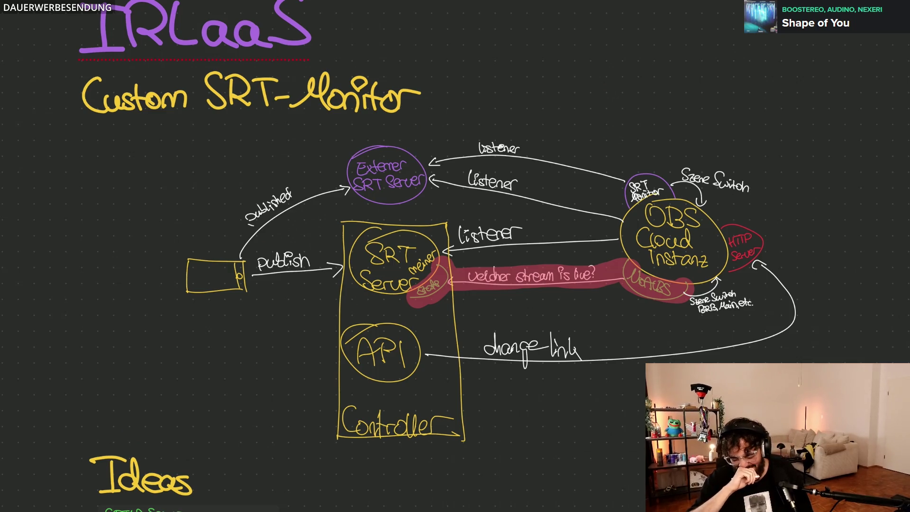
scroll(455, 256, "down", 5)
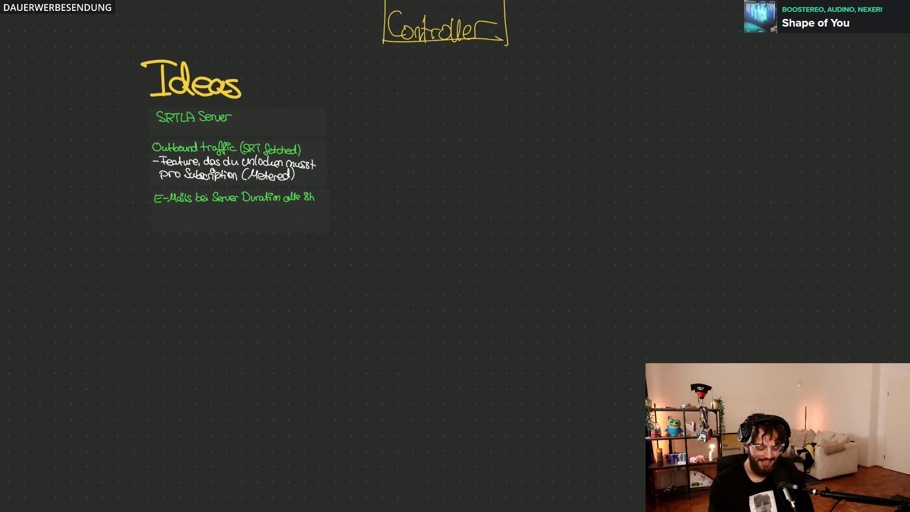
scroll(169, 141, "up", 5)
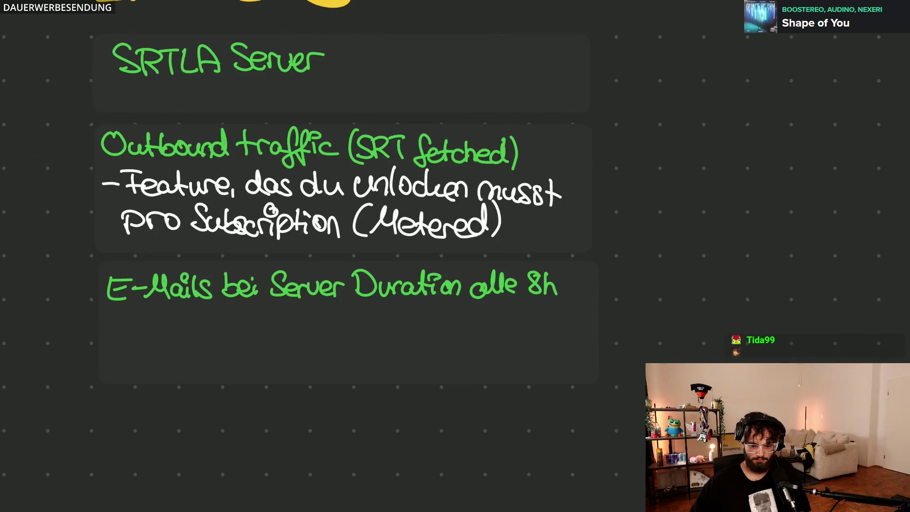
mouse_move(390, 430)
left_mouse_down()
mouse_move(404, 464)
mouse_move(430, 435)
mouse_move(451, 464)
left_mouse_up()
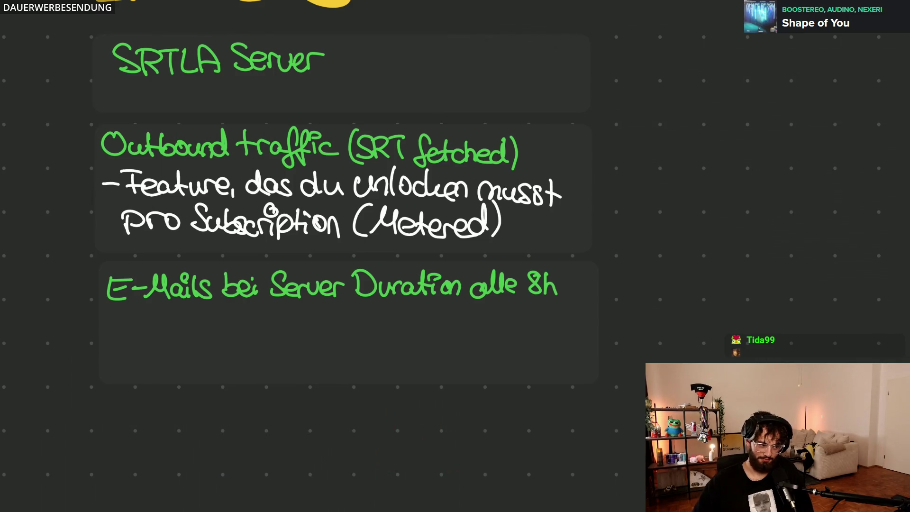
left_click(348, 335)
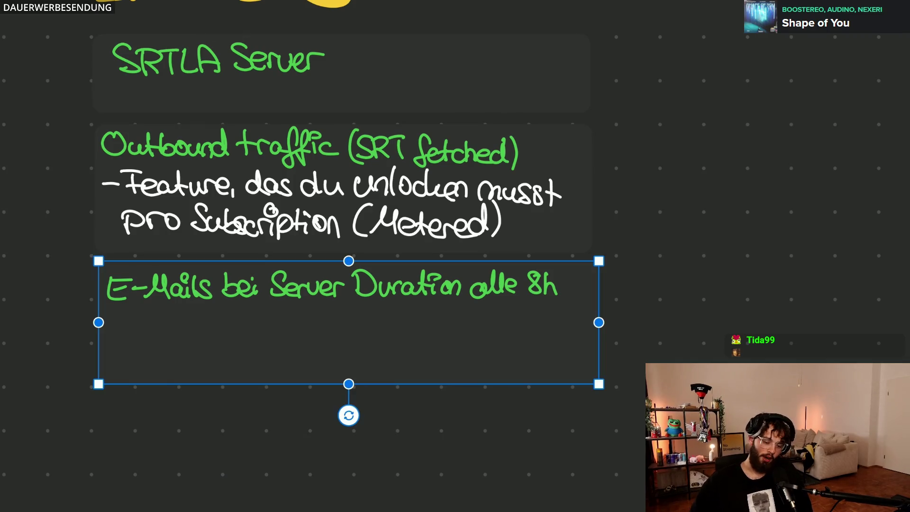
key("Escape")
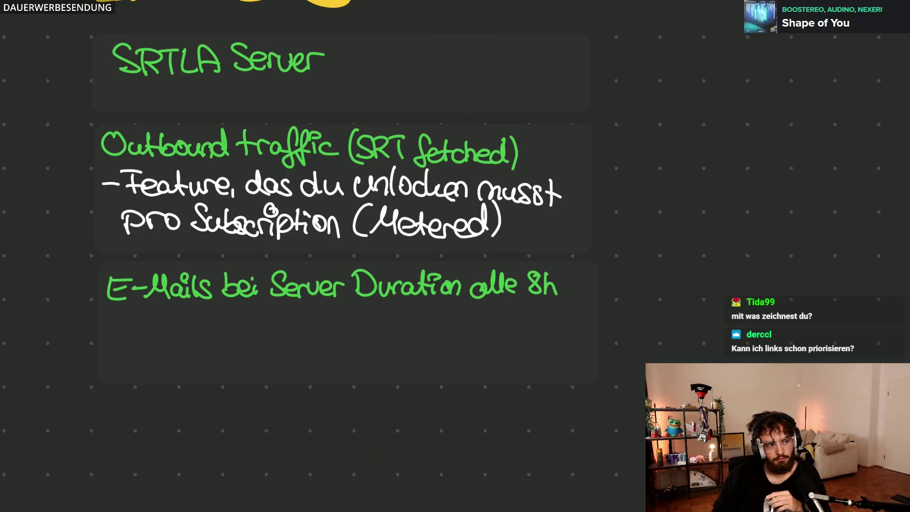
scroll(455, 256, "down", 5)
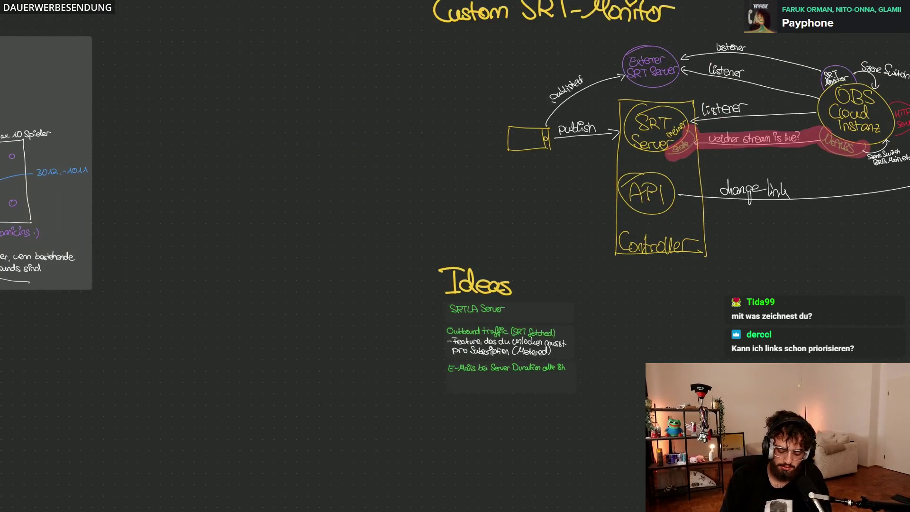
scroll(639, 192, "up", 5)
scroll(398, 341, "down", 2)
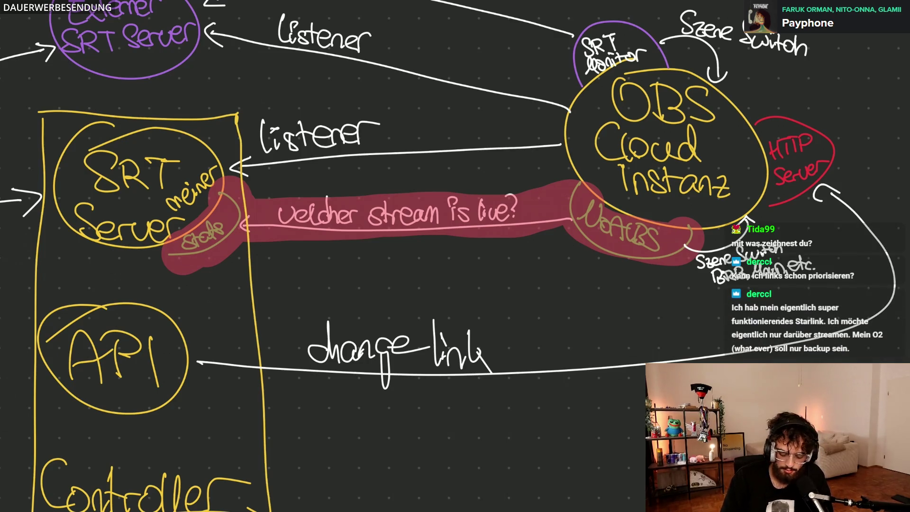
left_click_drag(305, 373, 509, 395)
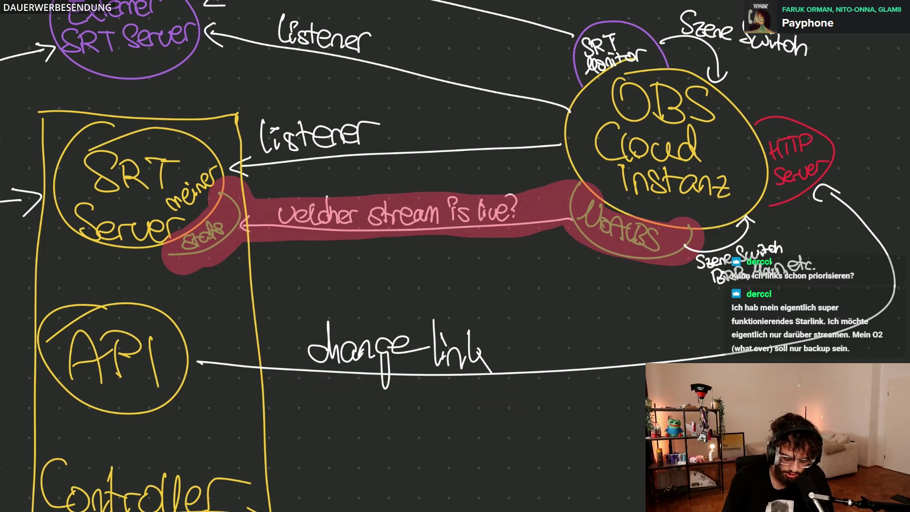
scroll(455, 256, "right", 1)
left_click_drag(299, 372, 373, 372)
mouse_move(676, 79)
left_mouse_down()
mouse_move(569, 156)
mouse_move(753, 143)
left_mouse_up()
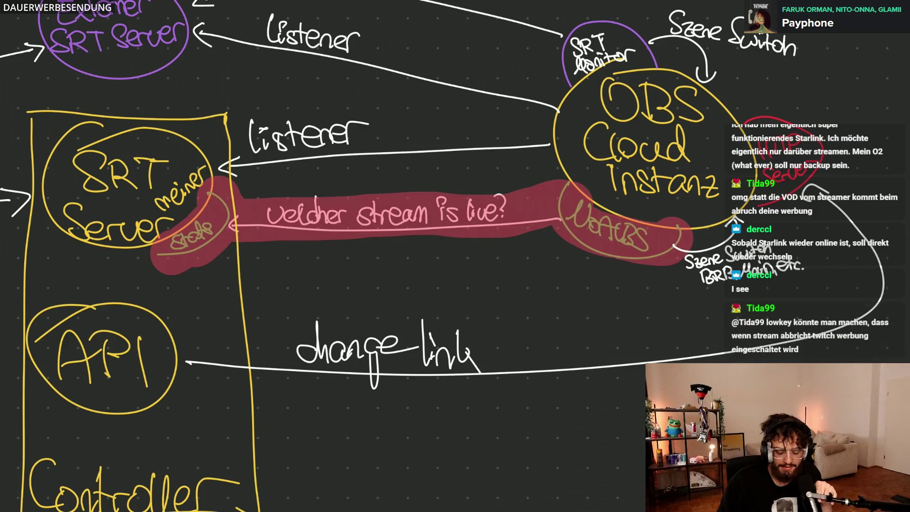
Duplicate the E-Mails card below itself and erase the handwriting from the copy.
key("shift+1")
scroll(281, 405, "up", 5)
left_click(441, 214)
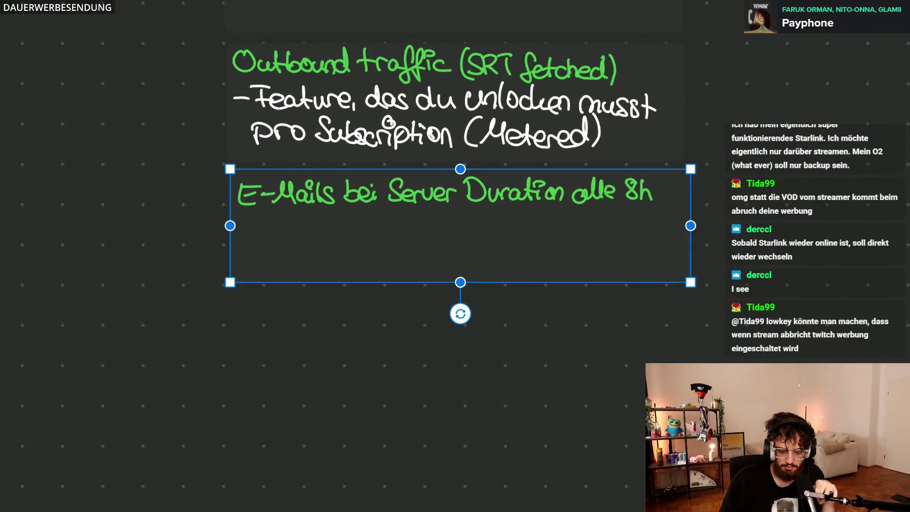
key("ctrl+d")
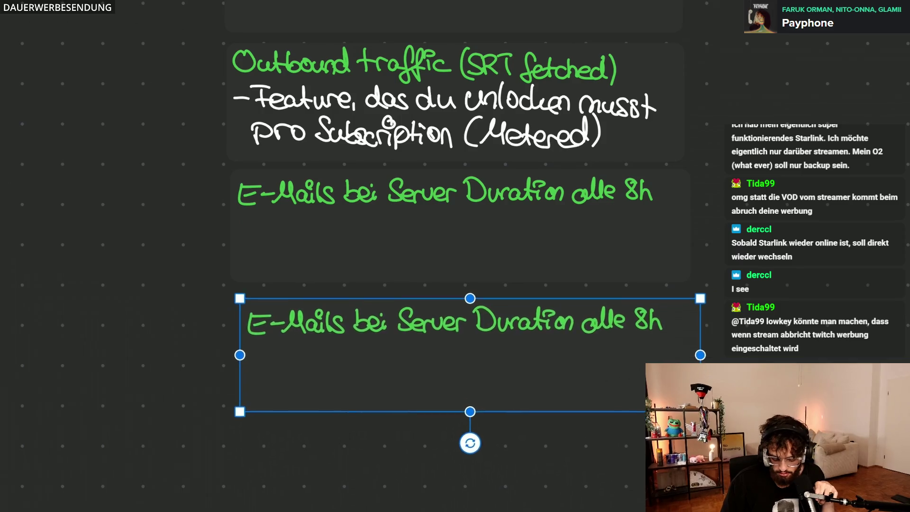
key("Escape")
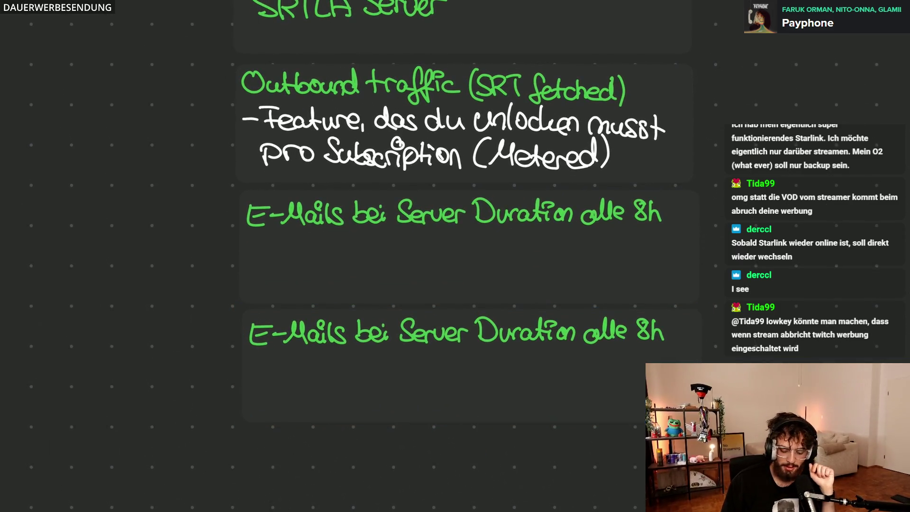
left_click_drag(252, 333, 661, 330)
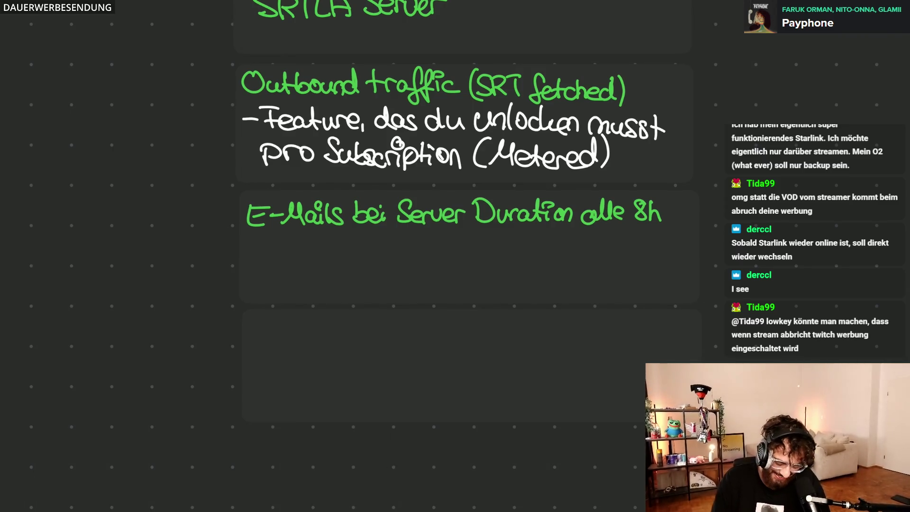
scroll(455, 256, "down", 5)
Handwrite 'Eigenes Clips System' in green in the new card and duplicate it again.
mouse_move(244, 153)
left_mouse_down()
mouse_move(256, 190)
mouse_move(265, 146)
left_mouse_up()
mouse_move(242, 172)
left_mouse_down()
mouse_move(289, 158)
mouse_move(292, 226)
left_mouse_up()
mouse_move(313, 161)
left_mouse_down()
mouse_move(331, 176)
mouse_move(317, 188)
left_mouse_up()
left_click_drag(334, 189, 368, 188)
left_click_drag(460, 145, 455, 187)
left_click_drag(464, 174, 464, 186)
mouse_move(463, 148)
left_mouse_down()
mouse_move(475, 192)
mouse_move(483, 191)
mouse_move(483, 153)
left_mouse_up()
mouse_move(489, 172)
left_mouse_down()
mouse_move(497, 211)
mouse_move(507, 192)
left_mouse_up()
left_click_drag(538, 165, 523, 193)
mouse_move(596, 145)
left_mouse_down()
mouse_move(567, 168)
mouse_move(565, 192)
left_mouse_up()
mouse_move(595, 171)
left_mouse_down()
mouse_move(617, 195)
mouse_move(608, 208)
left_mouse_up()
mouse_move(642, 162)
left_mouse_down()
mouse_move(626, 192)
mouse_move(667, 184)
mouse_move(673, 192)
mouse_move(717, 191)
left_mouse_up()
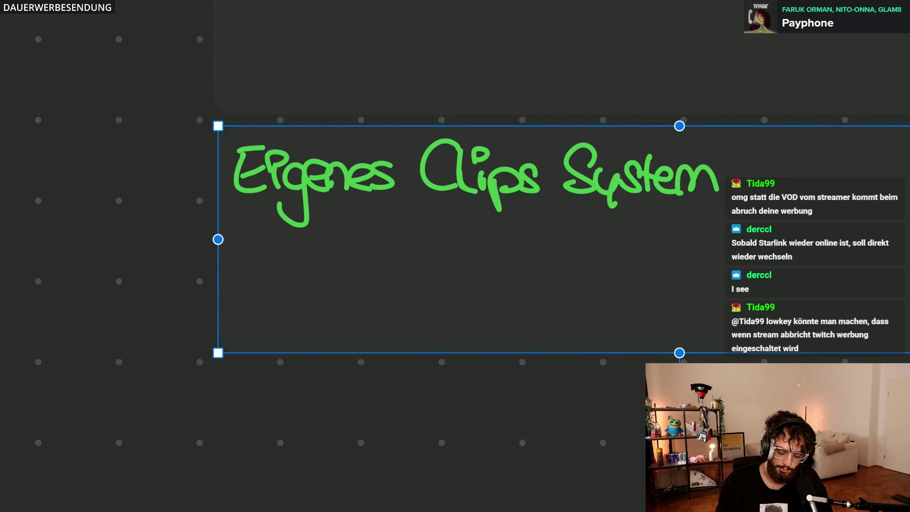
key("ctrl+d")
Erase the copied card text and handwrite 'OBS im Web' in green pen.
key("Escape")
left_click_drag(242, 419, 213, 405)
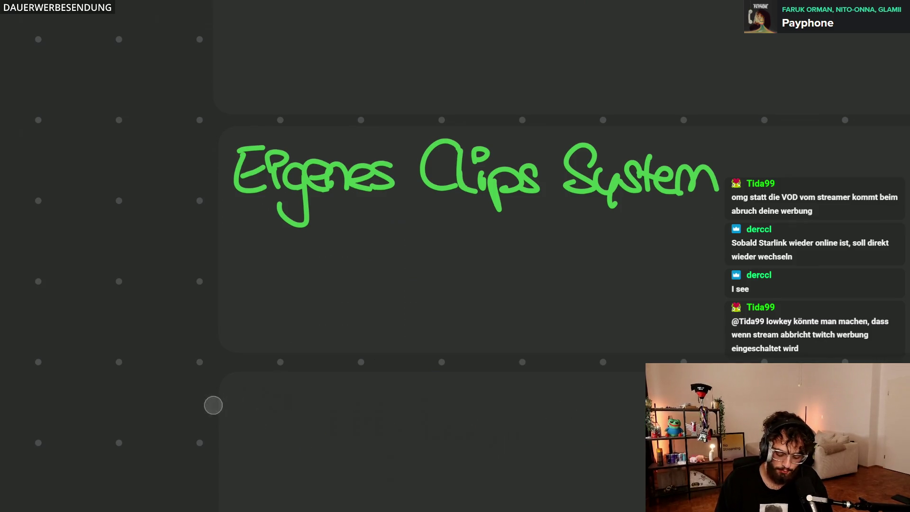
scroll(441, 245, "down", 1)
left_click_drag(247, 130, 242, 122)
left_click_drag(281, 125, 286, 166)
left_click_drag(333, 129, 314, 162)
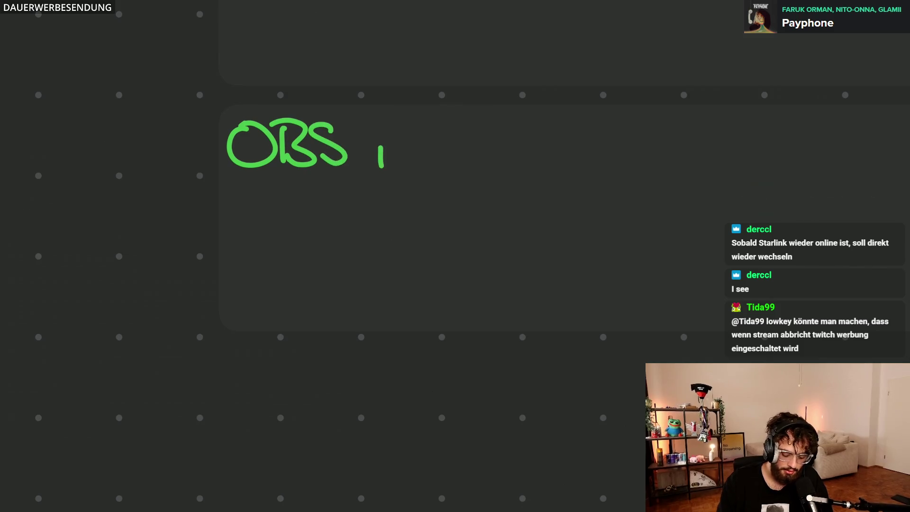
left_click_drag(365, 145, 371, 142)
left_click_drag(384, 168, 403, 172)
mouse_move(442, 127)
left_mouse_down()
mouse_move(476, 130)
mouse_move(520, 172)
left_mouse_up()
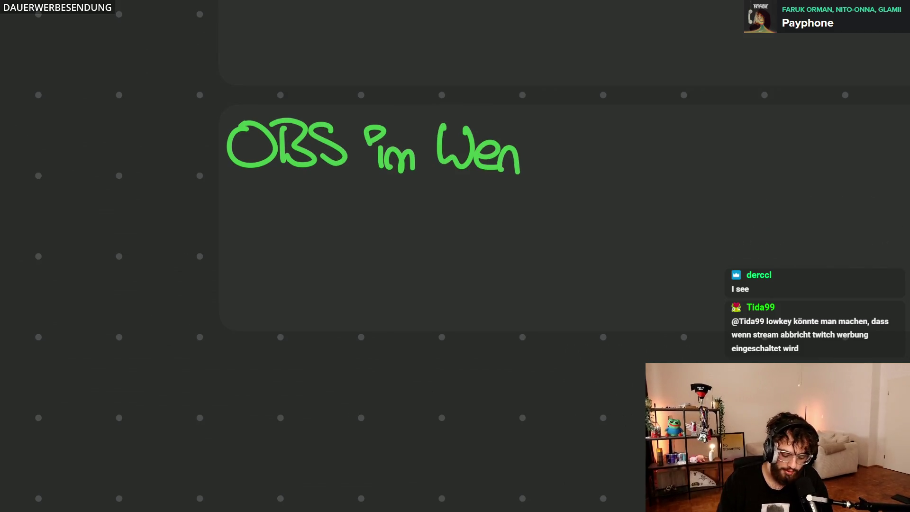
Handwrite the parenthetical '(Szenensammlung im Web' after 'OBS im Web'.
mouse_move(586, 122)
left_mouse_down()
mouse_move(584, 175)
mouse_move(633, 171)
left_mouse_up()
left_click_drag(632, 163, 691, 171)
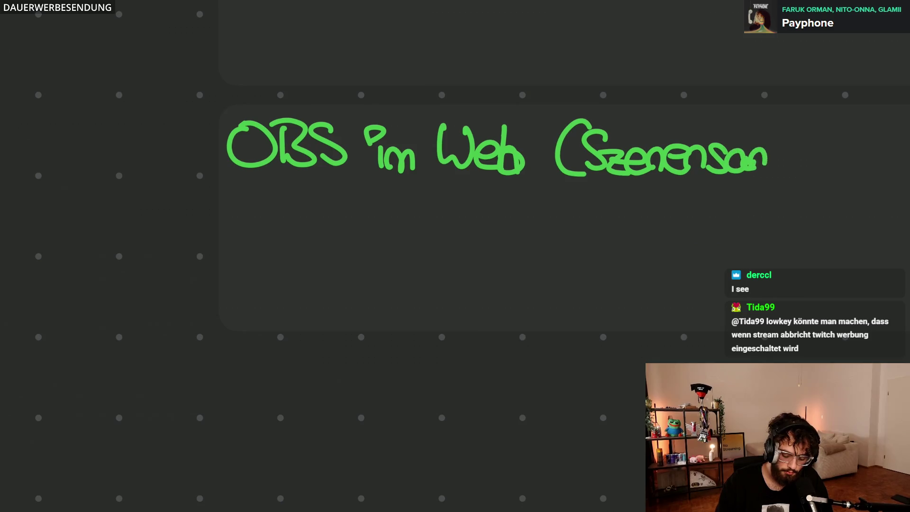
scroll(455, 284, "right", 5)
left_click_drag(546, 169, 630, 179)
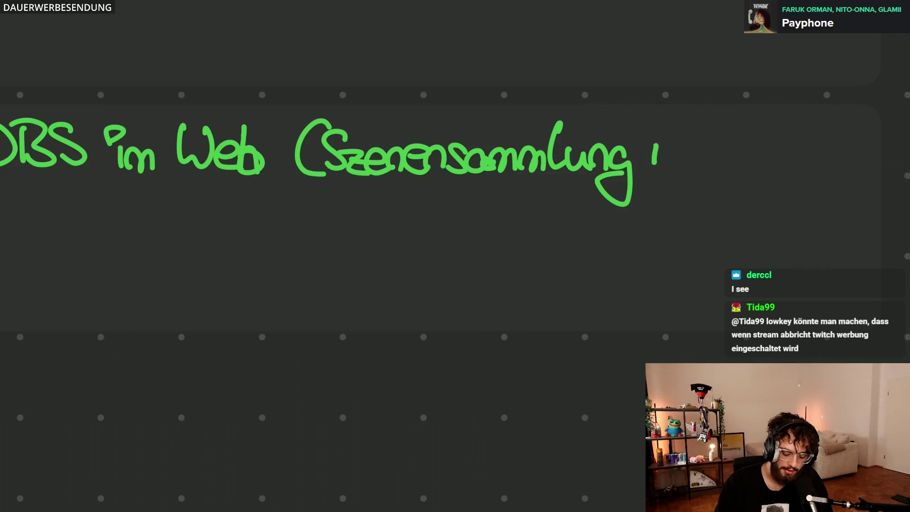
left_click_drag(664, 151, 700, 167)
mouse_move(724, 129)
left_mouse_down()
mouse_move(756, 131)
mouse_move(803, 168)
left_mouse_up()
Finish the note's second line with 'anpassen können)'.
mouse_move(257, 177)
left_mouse_down()
mouse_move(264, 201)
mouse_move(317, 191)
mouse_move(346, 203)
left_mouse_up()
mouse_move(381, 178)
left_mouse_down()
mouse_move(362, 204)
mouse_move(425, 207)
left_mouse_up()
left_click_drag(446, 168, 481, 200)
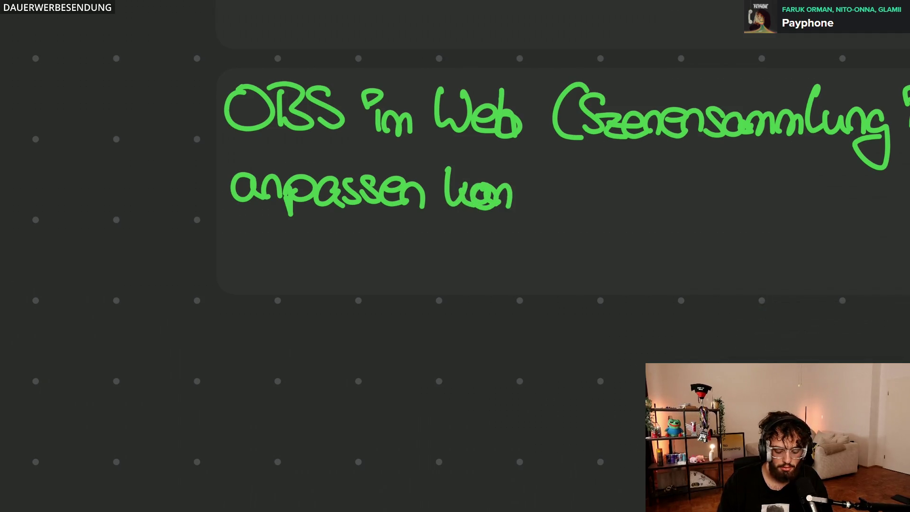
left_click_drag(539, 186, 580, 207)
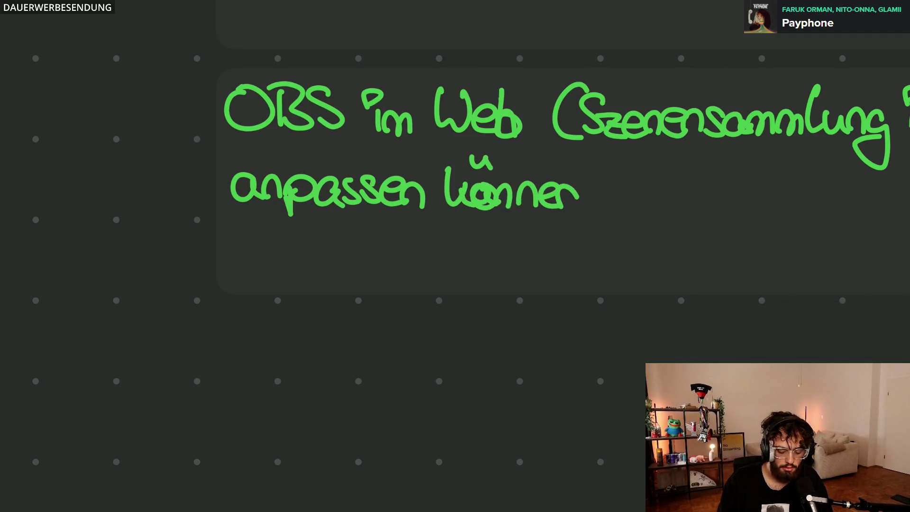
scroll(466, 279, "down", 3)
scroll(465, 280, "down", 2)
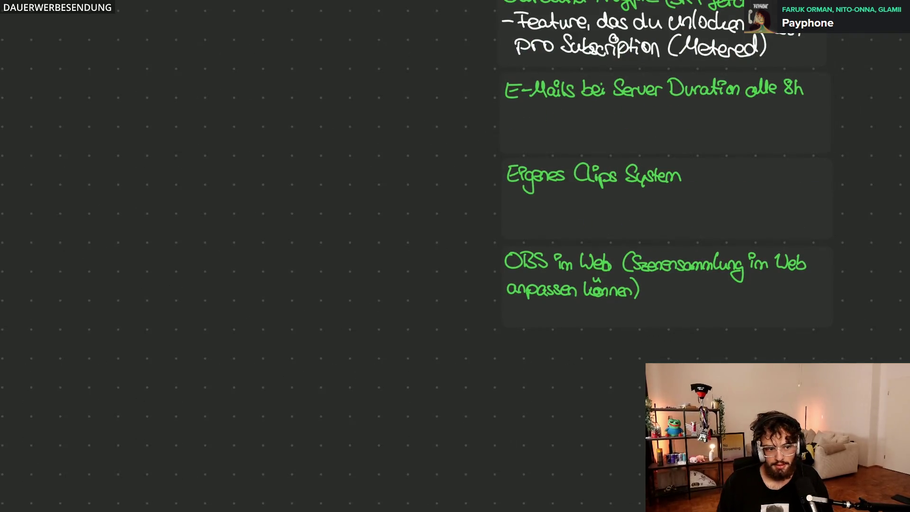
scroll(540, 143, "down", 1)
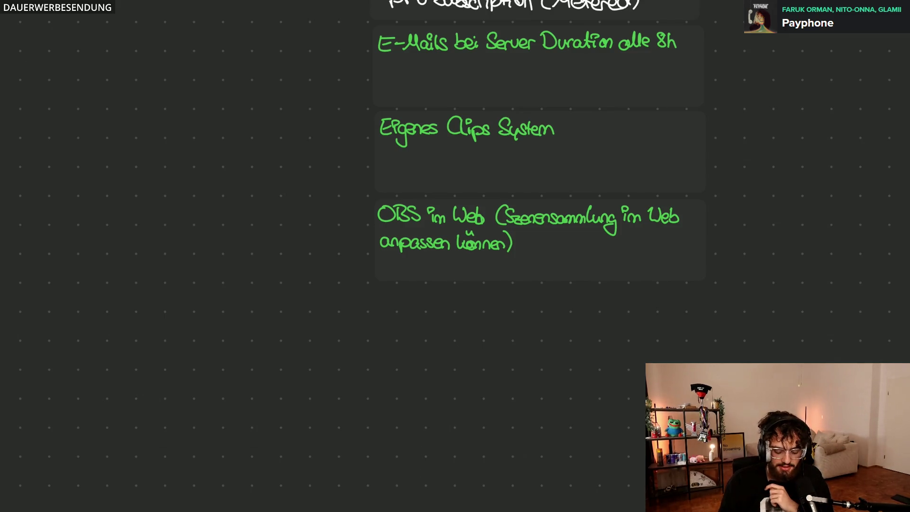
Option-drag a duplicate off the 'OBS im Web' card.
mouse_move(526, 242)
left_mouse_down()
mouse_move(535, 251)
mouse_move(531, 332)
mouse_move(523, 329)
left_mouse_up()
Place the copy below, erase its text, and handwrite 'OBS WebSocket'.
key("Escape")
scroll(689, 370, "up", 5)
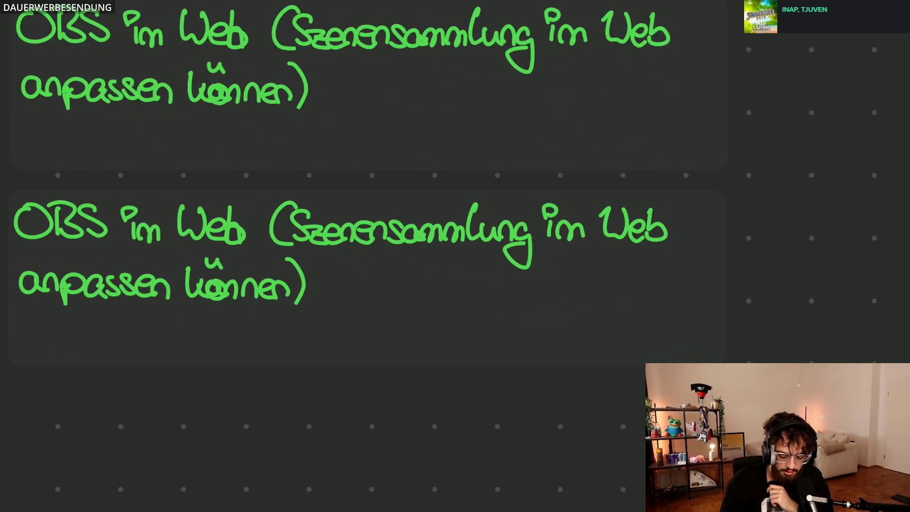
mouse_move(164, 228)
left_mouse_down()
mouse_move(252, 228)
mouse_move(83, 284)
mouse_move(221, 284)
left_mouse_up()
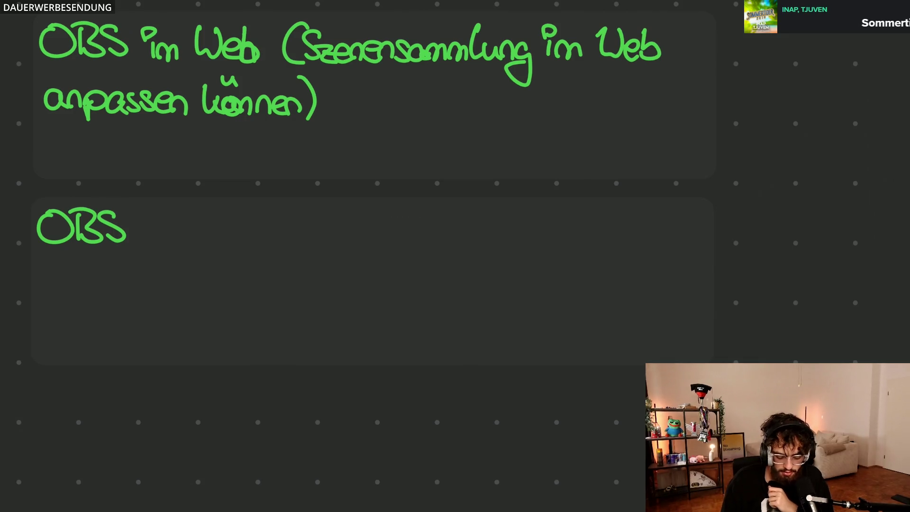
left_click_drag(201, 212, 216, 242)
left_click_drag(271, 232, 271, 244)
left_click_drag(279, 214, 287, 239)
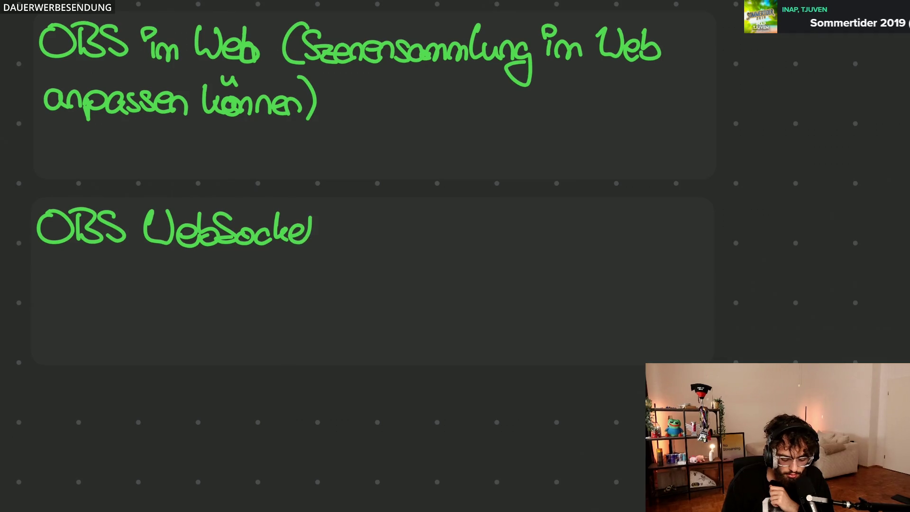
Handwrite 'auf Webseite' to complete the new card's text.
mouse_move(359, 232)
left_mouse_down()
mouse_move(360, 247)
mouse_move(378, 234)
left_mouse_up()
left_click_drag(405, 207, 395, 263)
left_click_drag(386, 246, 412, 246)
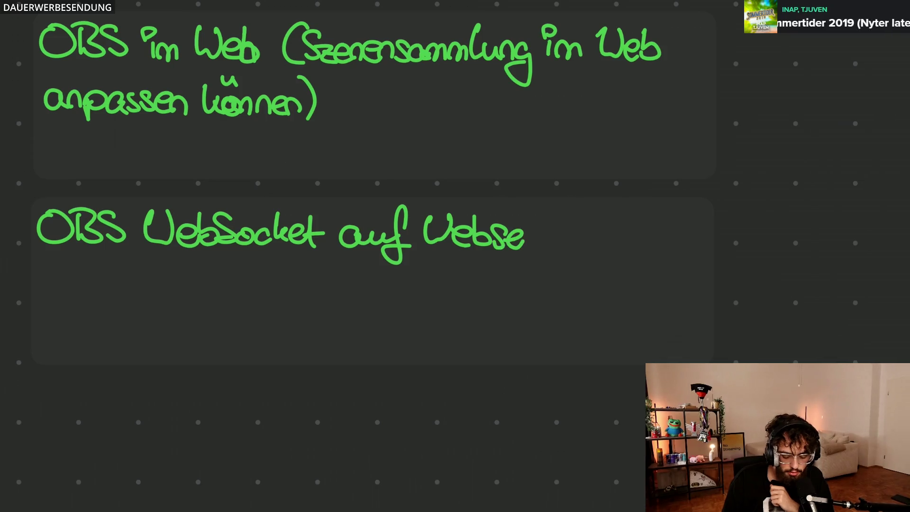
left_click_drag(528, 231, 529, 246)
left_click_drag(539, 219, 540, 244)
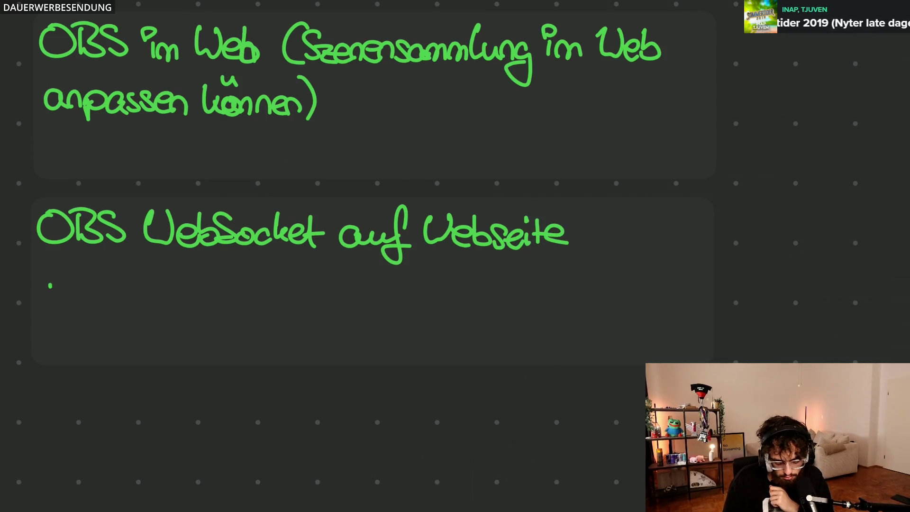
left_click_drag(50, 285, 75, 299)
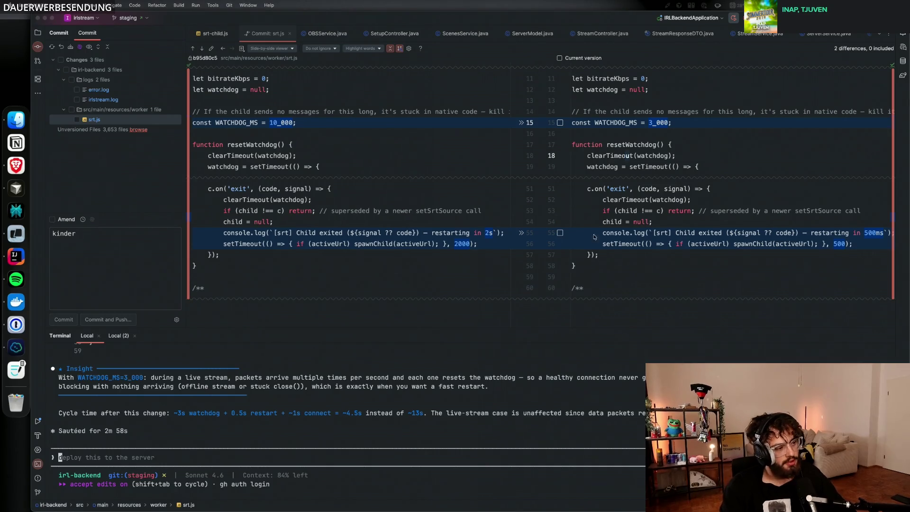
Commit and push the srt.js watchdog change, then switch to the IRL Dashboard browser page.
left_click(71, 110)
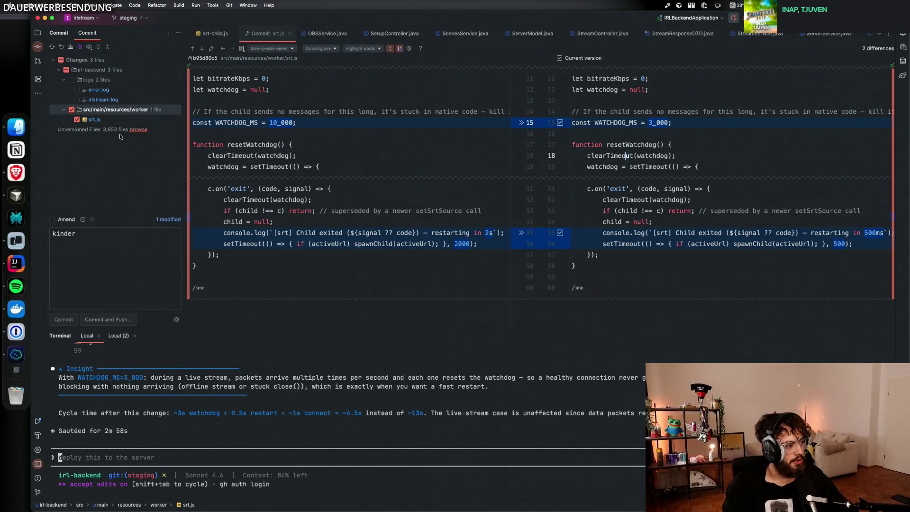
left_click(124, 265)
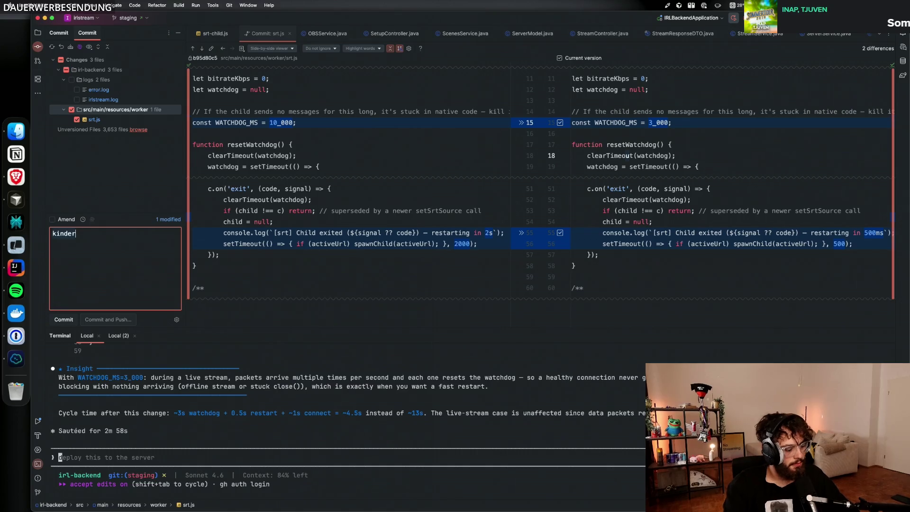
type("asfasfsaf")
left_click(114, 319)
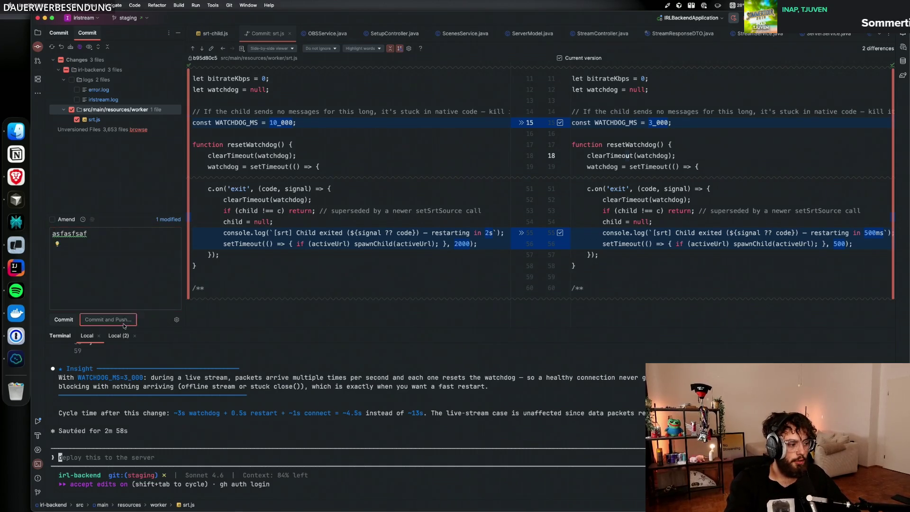
left_click(590, 350)
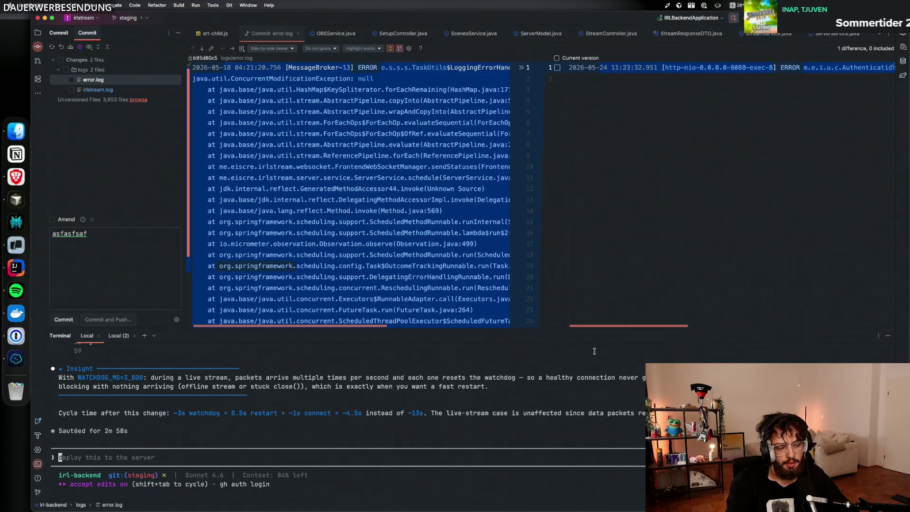
left_click(16, 176)
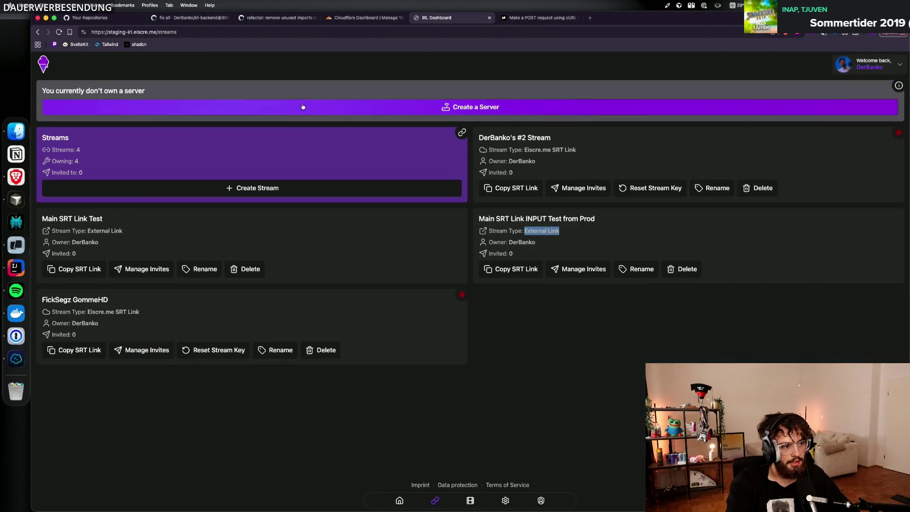
left_click(531, 307)
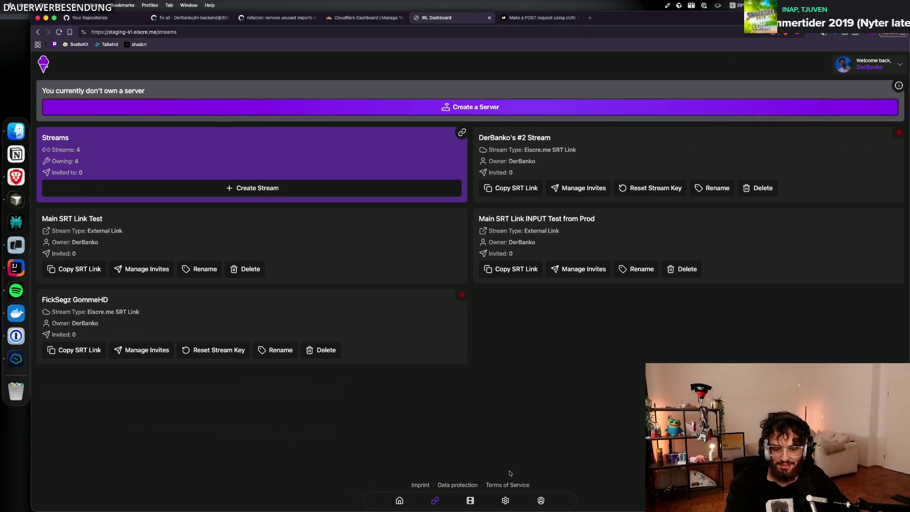
key("super+Tab")
key("super+1")
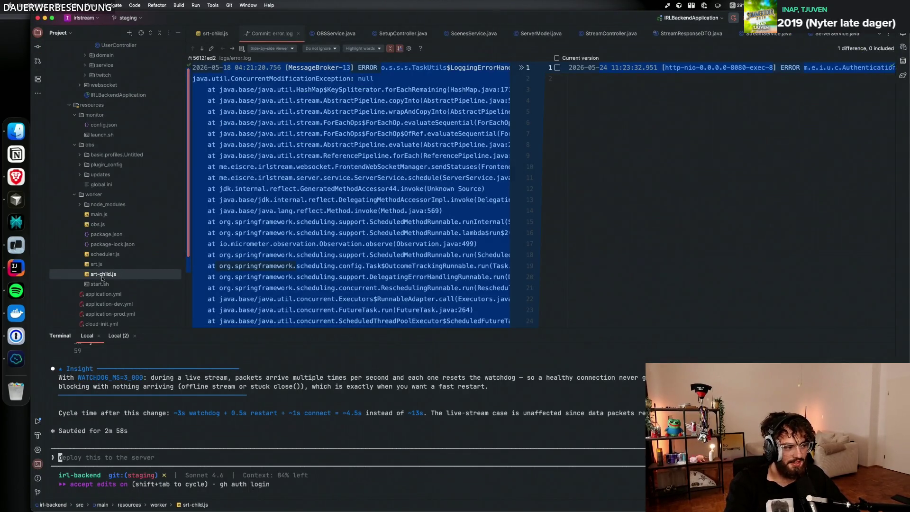
double_click(104, 275)
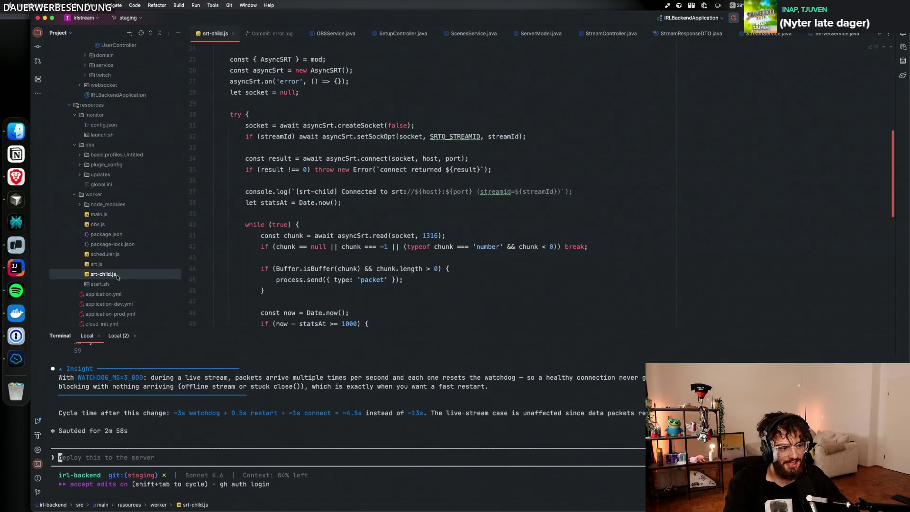
key("super+Tab")
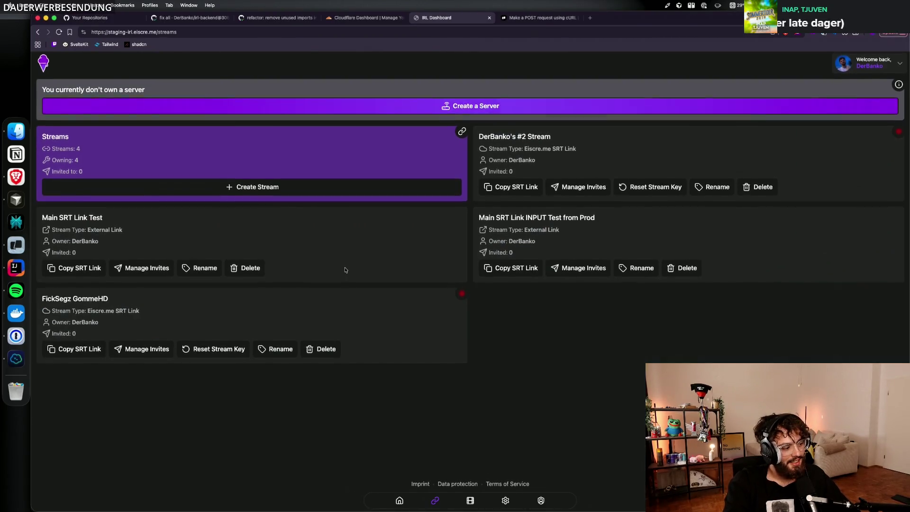